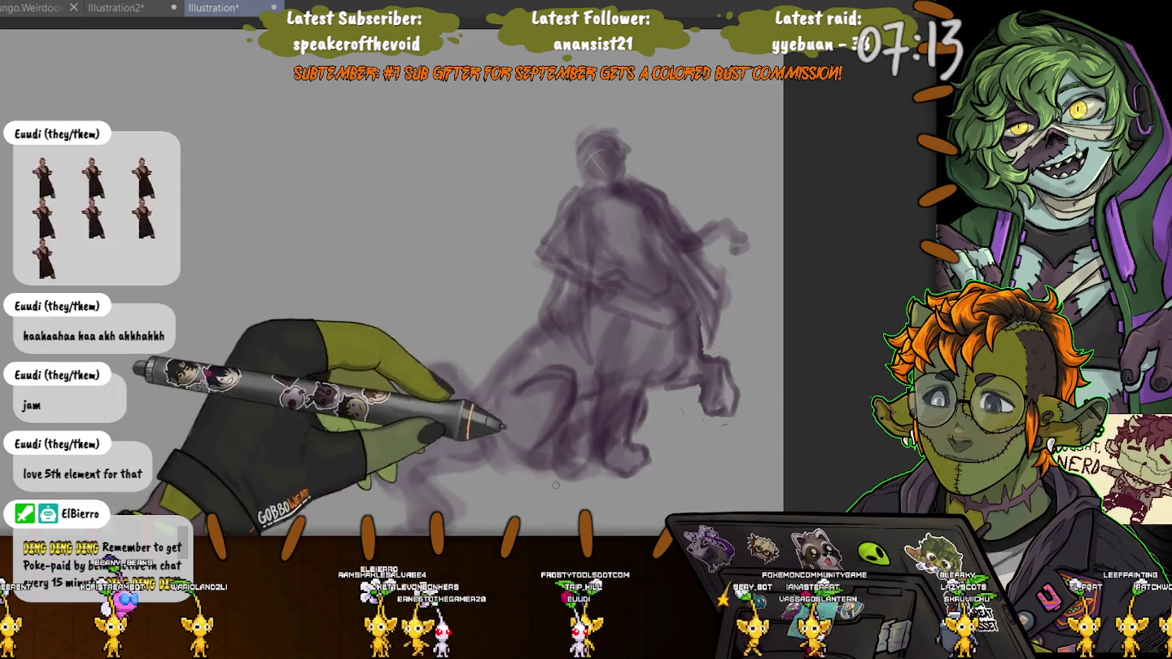
Rough in strokes for the creature's lower body and back legs on the left.
left_click_drag(559, 465, 477, 519)
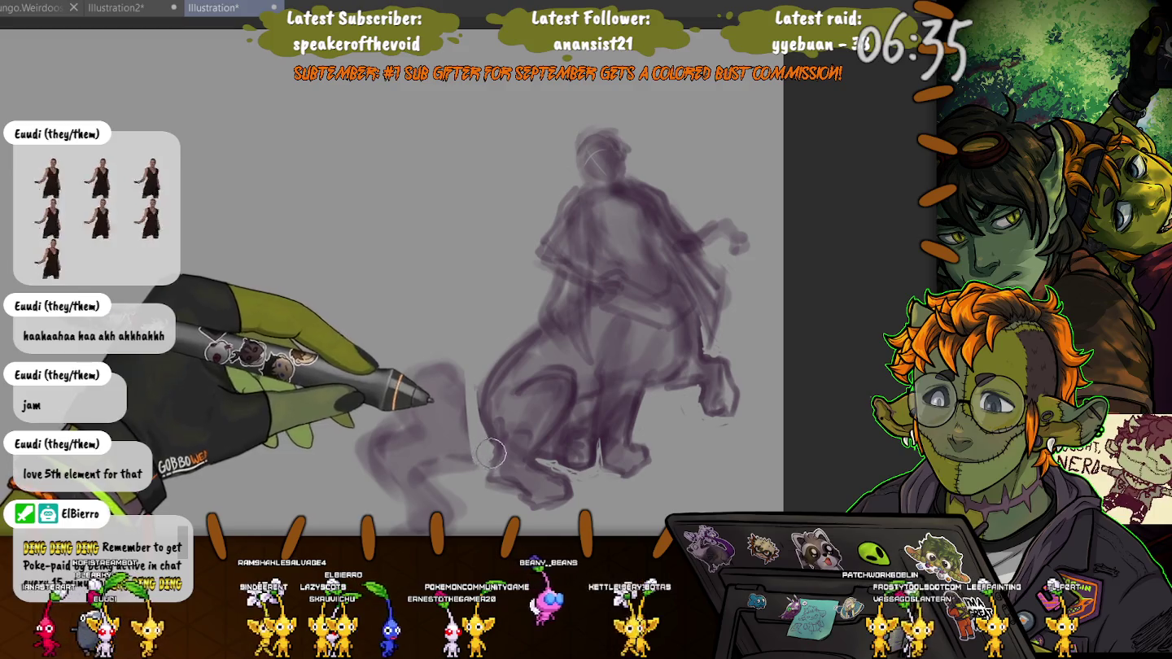
Erase the faint stray back-leg strokes and reposition the canvas view.
left_click_drag(444, 366, 439, 478)
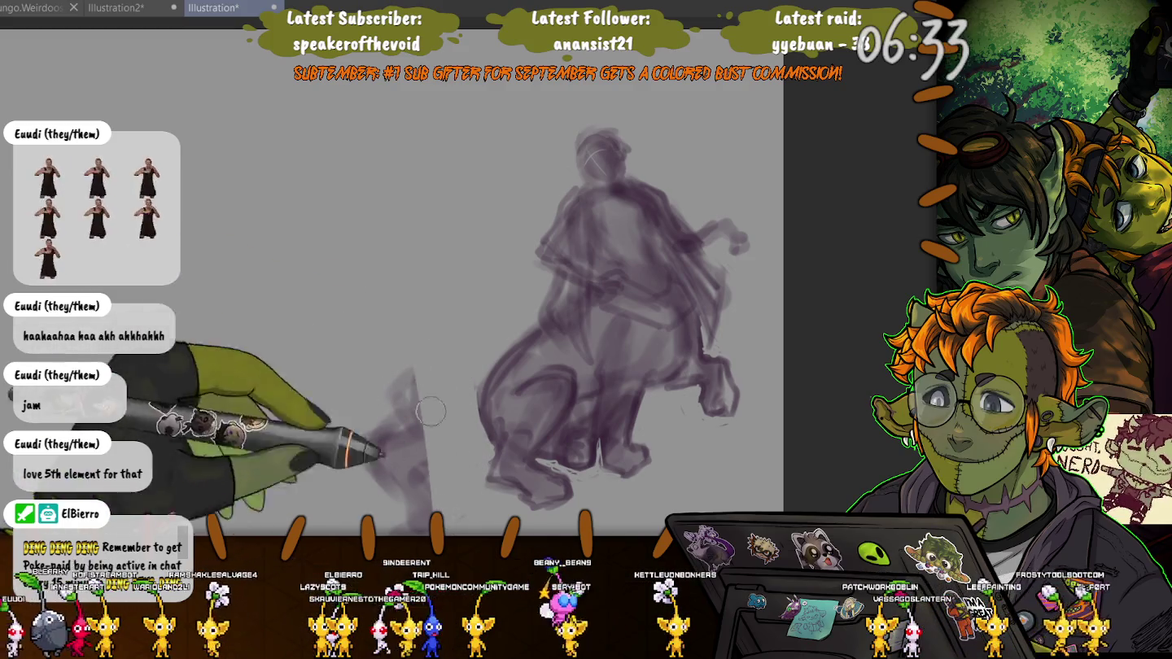
mouse_move(407, 375)
left_mouse_down()
mouse_move(408, 515)
mouse_move(369, 444)
mouse_move(365, 471)
left_mouse_up()
left_click_drag(470, 489, 454, 405)
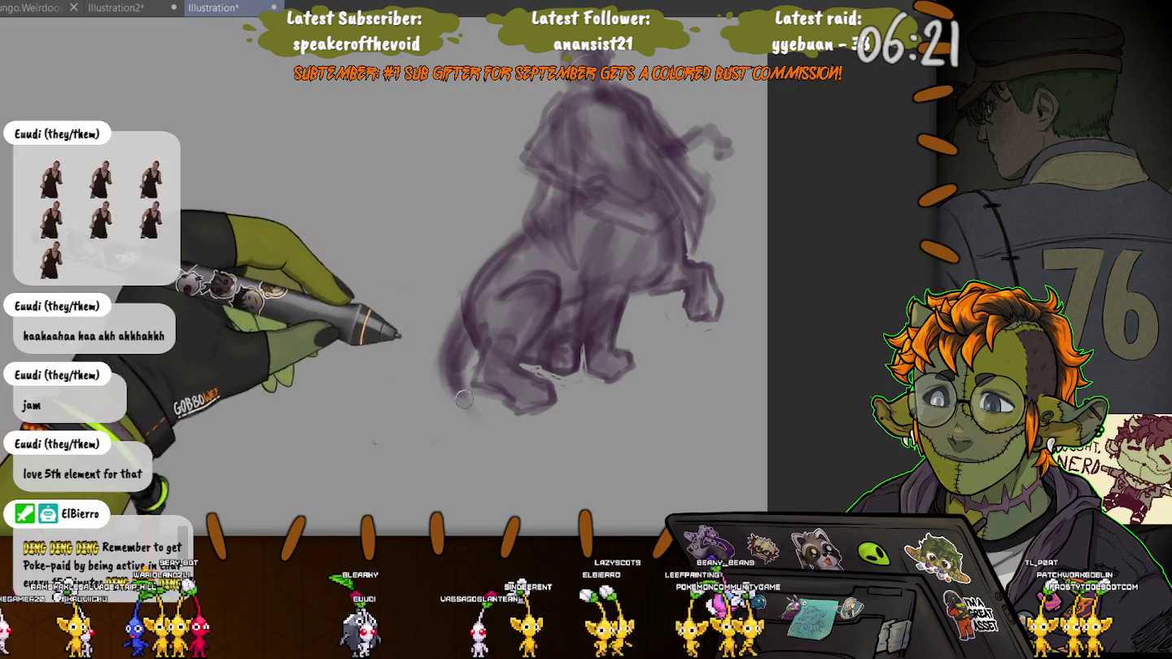
Replace a long sweeping tail with a curled spiral tail at the lower left.
left_click_drag(470, 411, 682, 414)
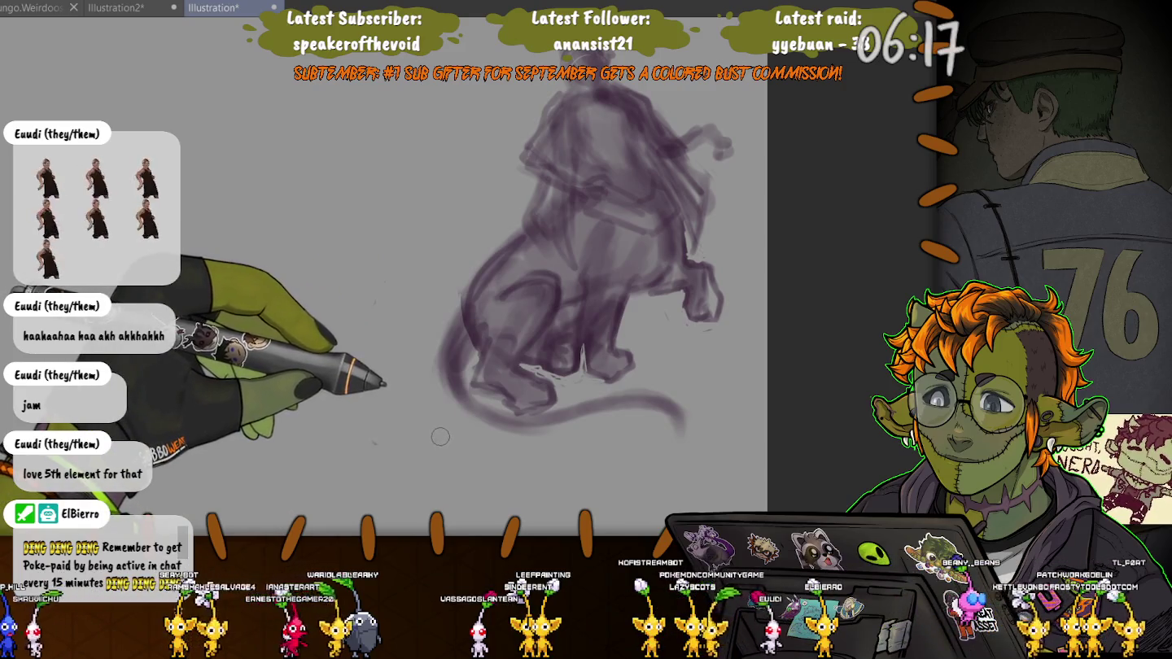
key("ctrl+z")
key("ctrl+z")
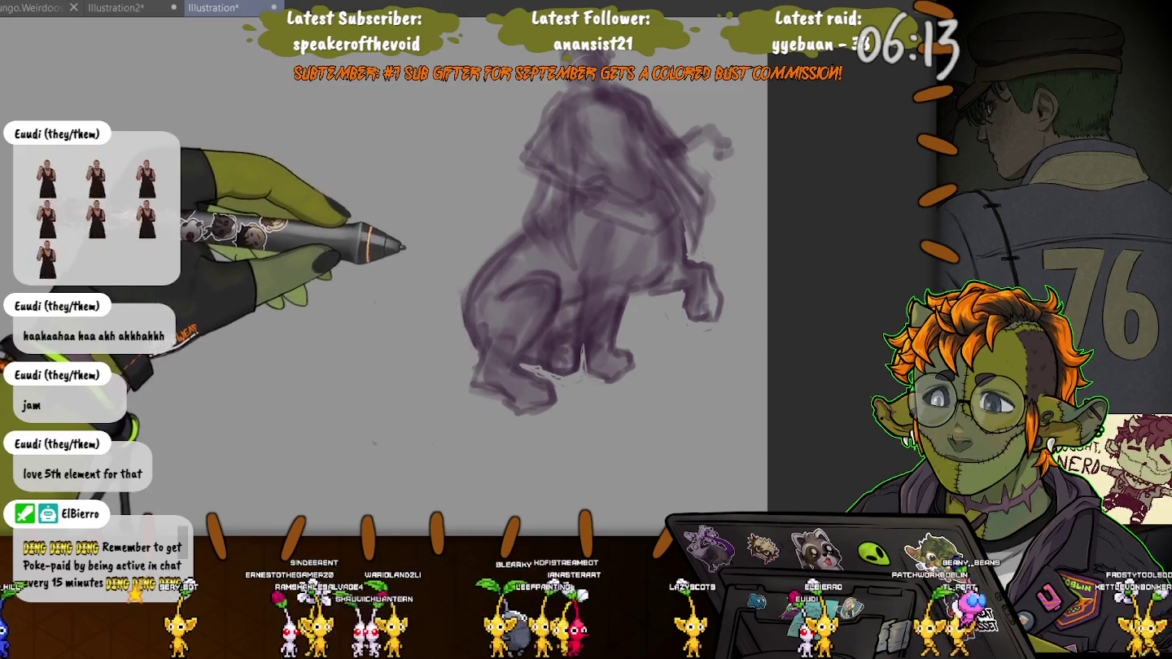
mouse_move(476, 305)
left_mouse_down()
mouse_move(434, 383)
mouse_move(377, 363)
left_mouse_up()
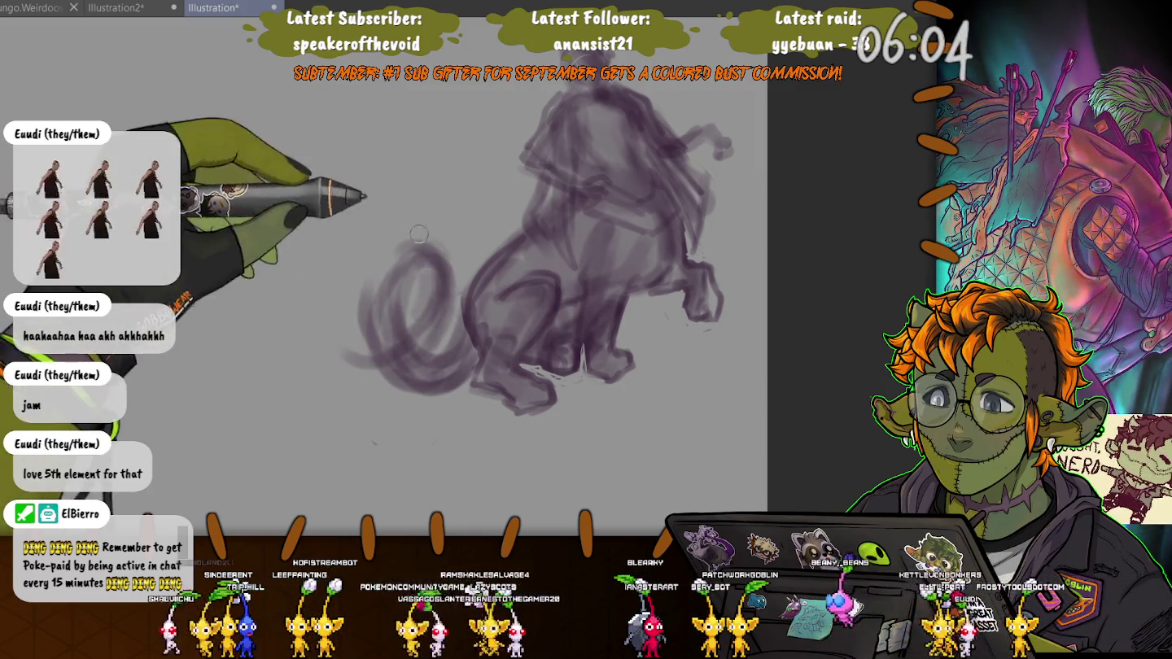
mouse_move(383, 269)
left_mouse_down()
mouse_move(425, 201)
mouse_move(349, 317)
left_mouse_up()
left_click_drag(393, 381, 402, 348)
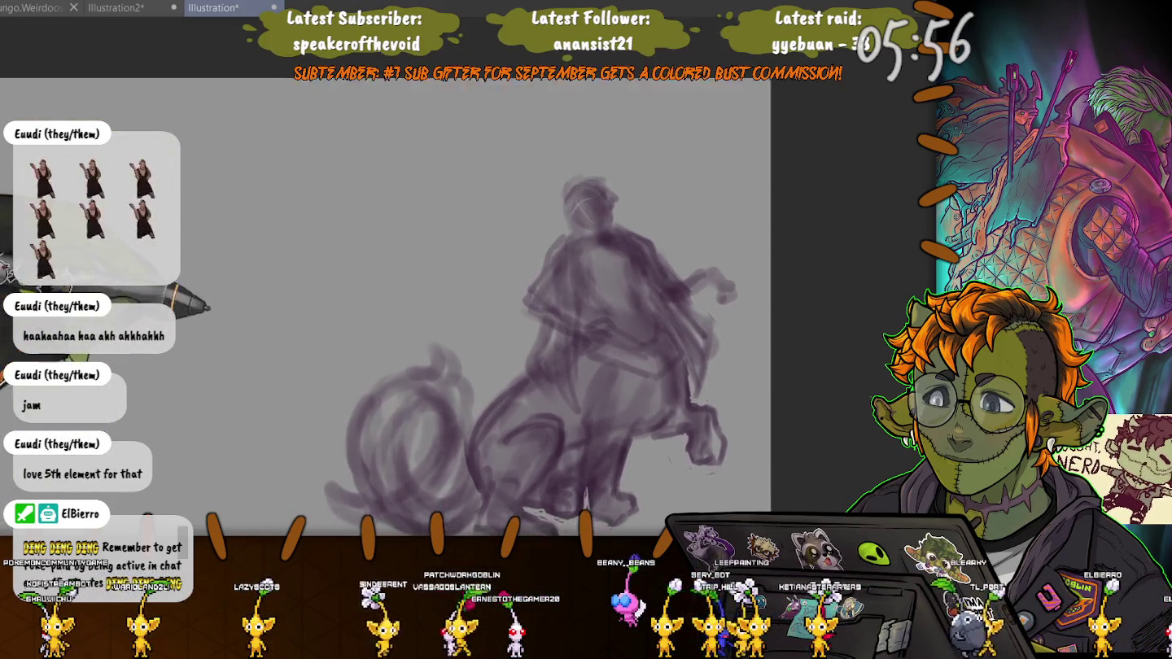
Add a faint stroke to the torso's right side and lasso-select the curled tail.
left_click_drag(331, 289, 282, 229)
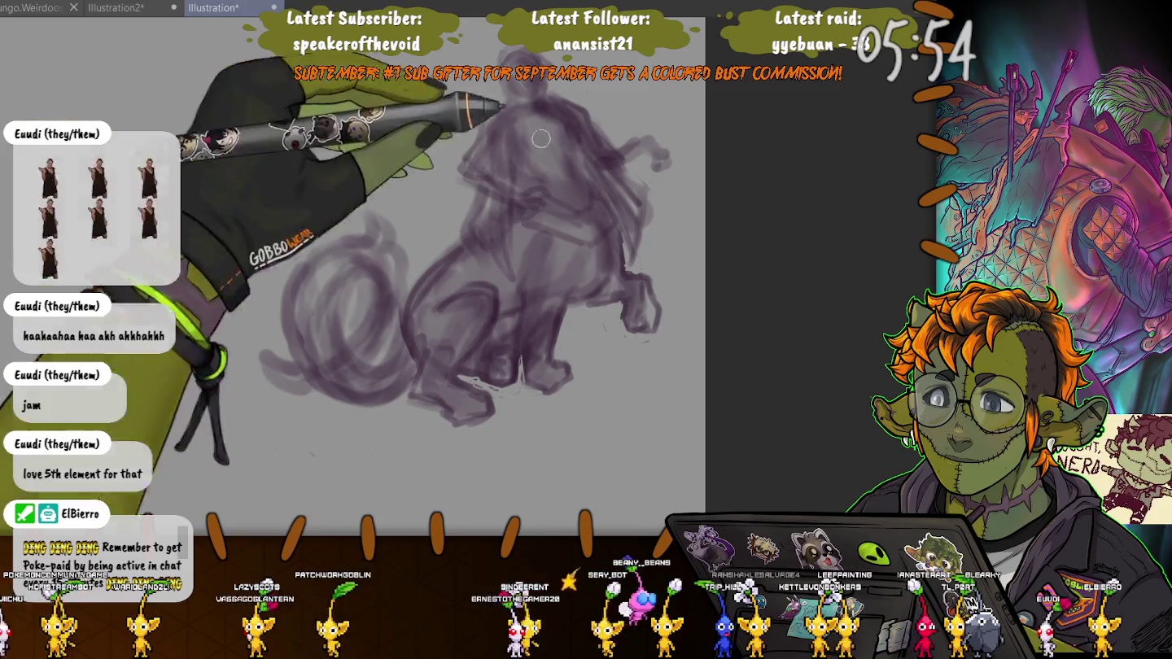
left_click_drag(643, 183, 647, 219)
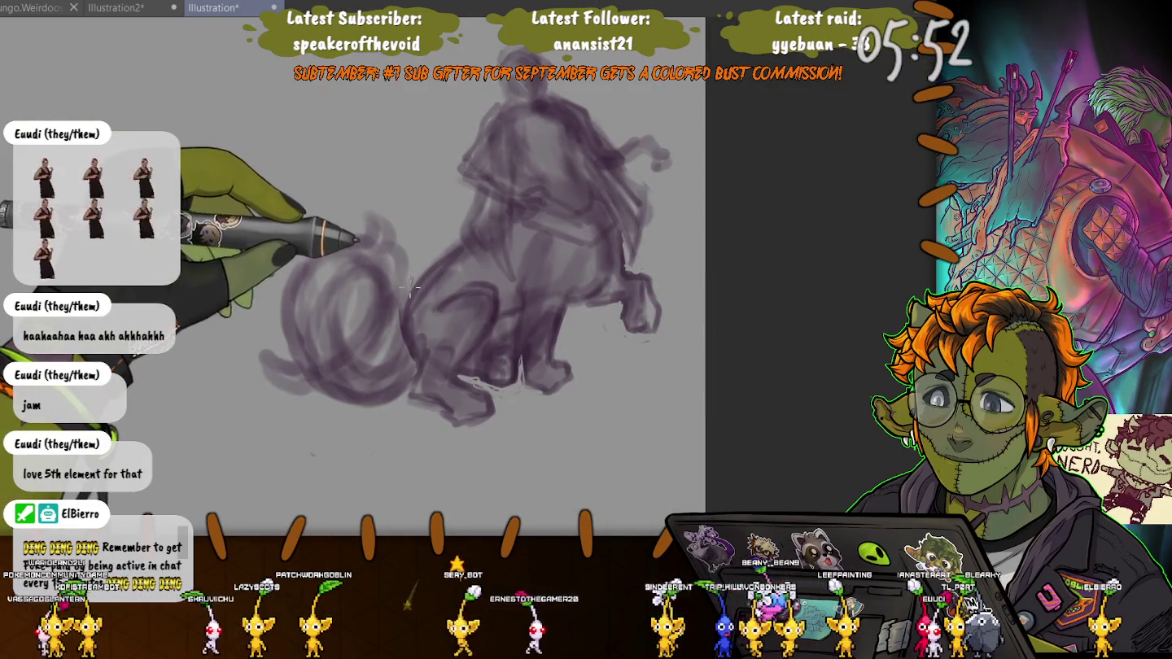
left_click_drag(413, 289, 425, 236)
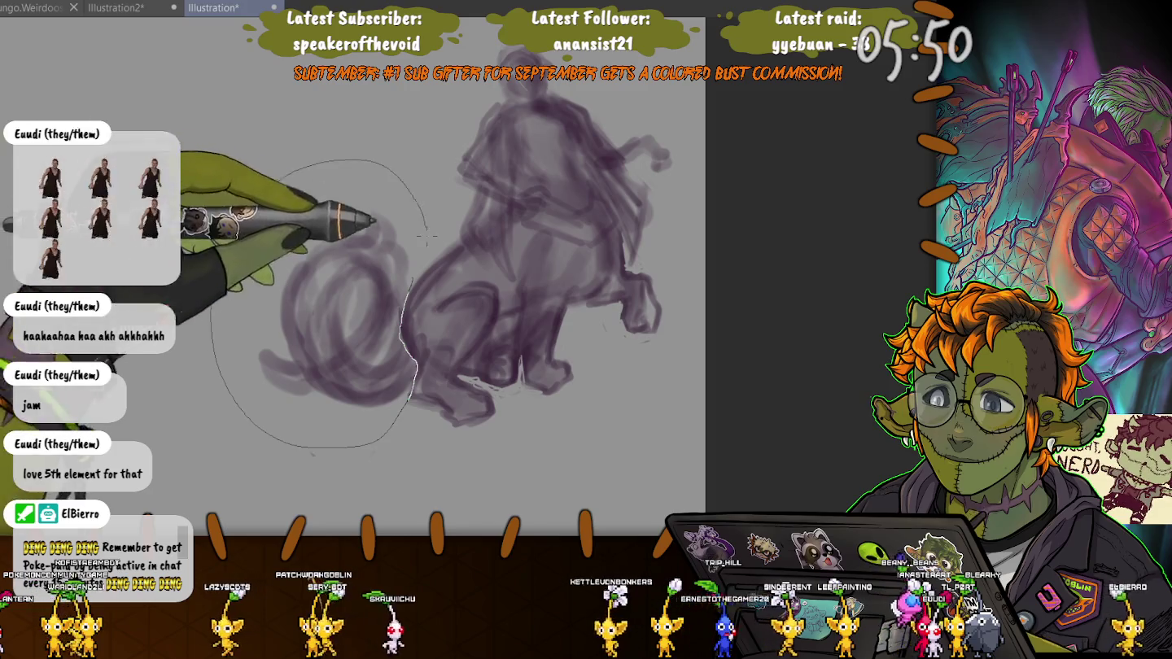
Shrink the selected curled tail slightly and move it up closer to the body.
key("ctrl+t")
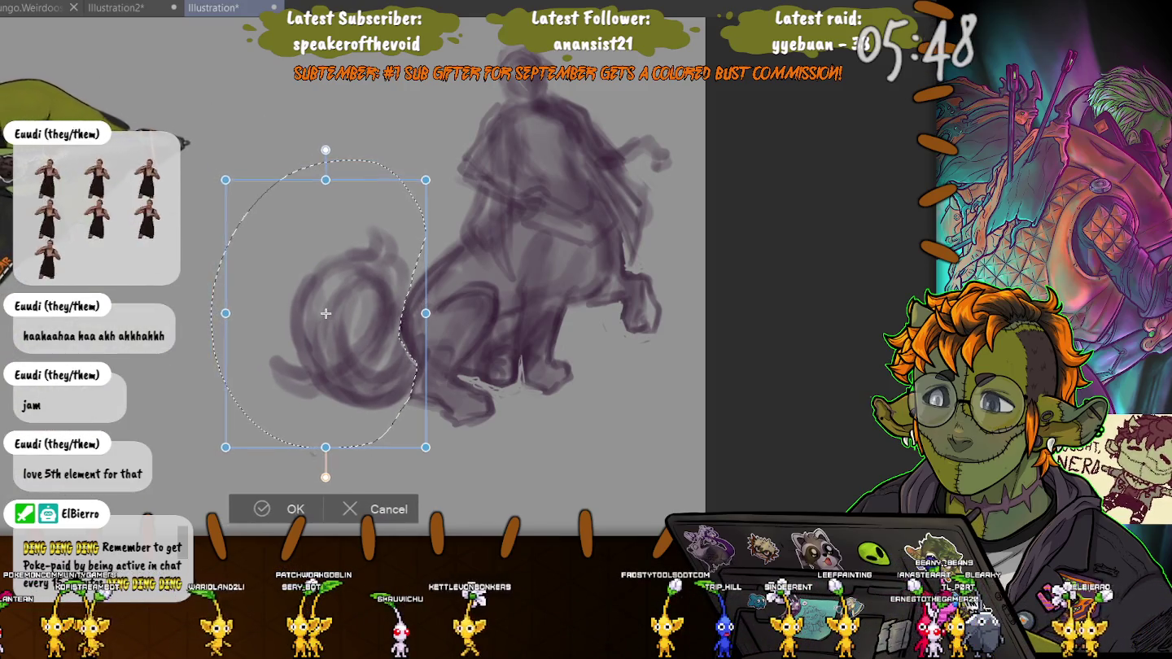
left_click_drag(225, 180, 235, 193)
left_click_drag(332, 323, 334, 308)
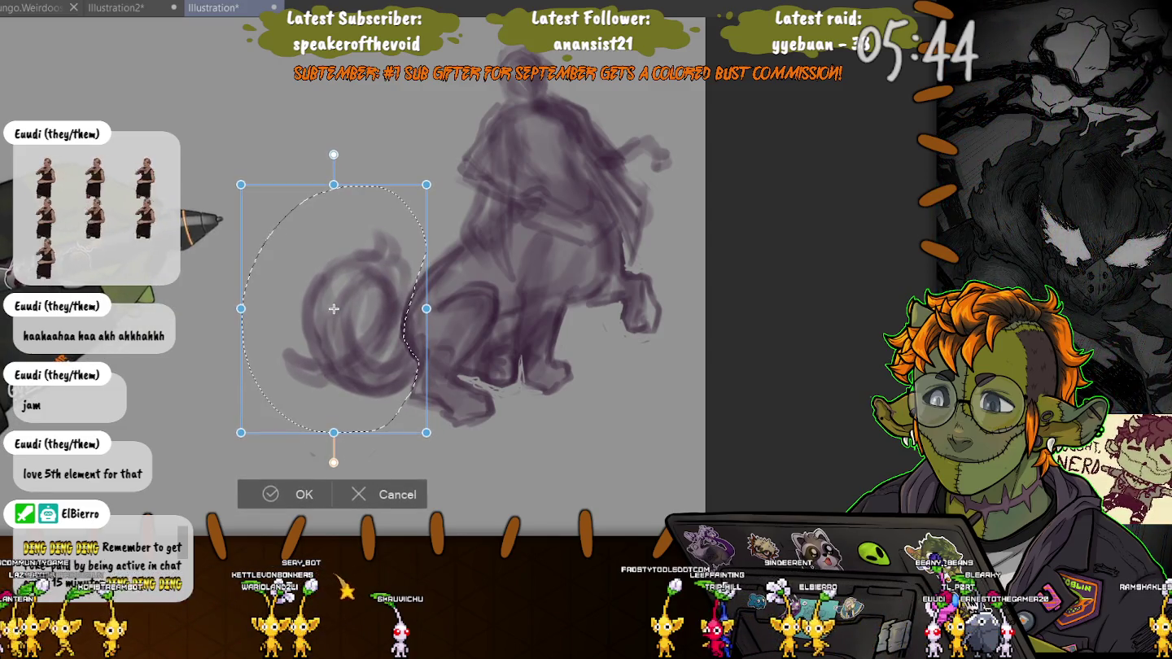
key("Return")
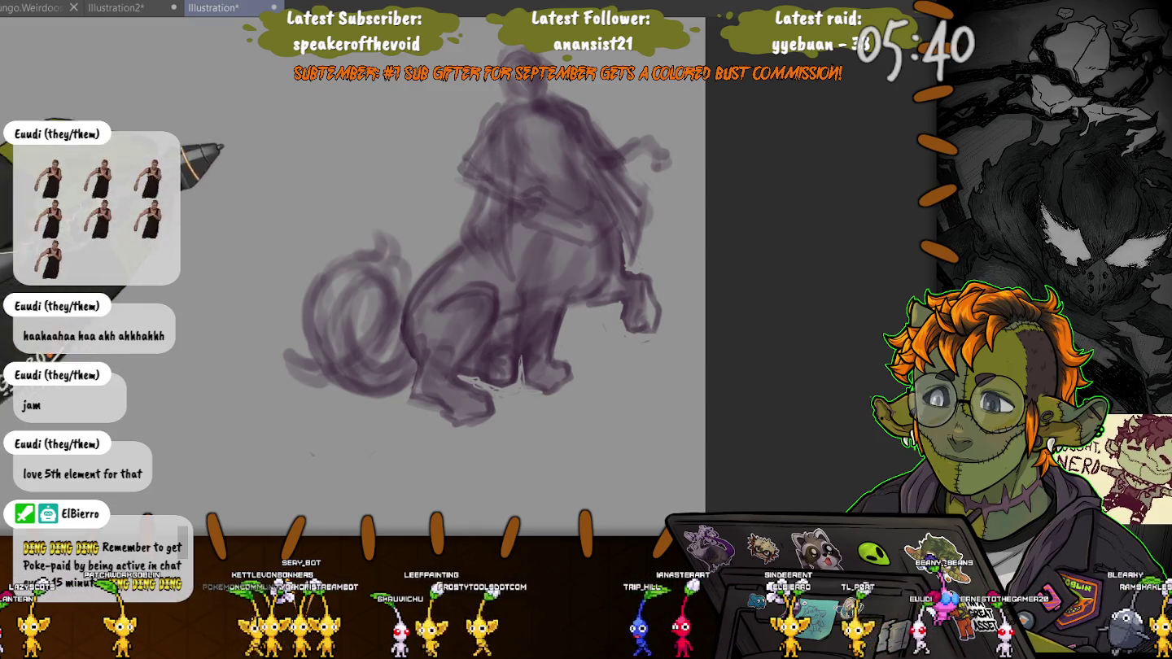
scroll(267, 279, "up", 3)
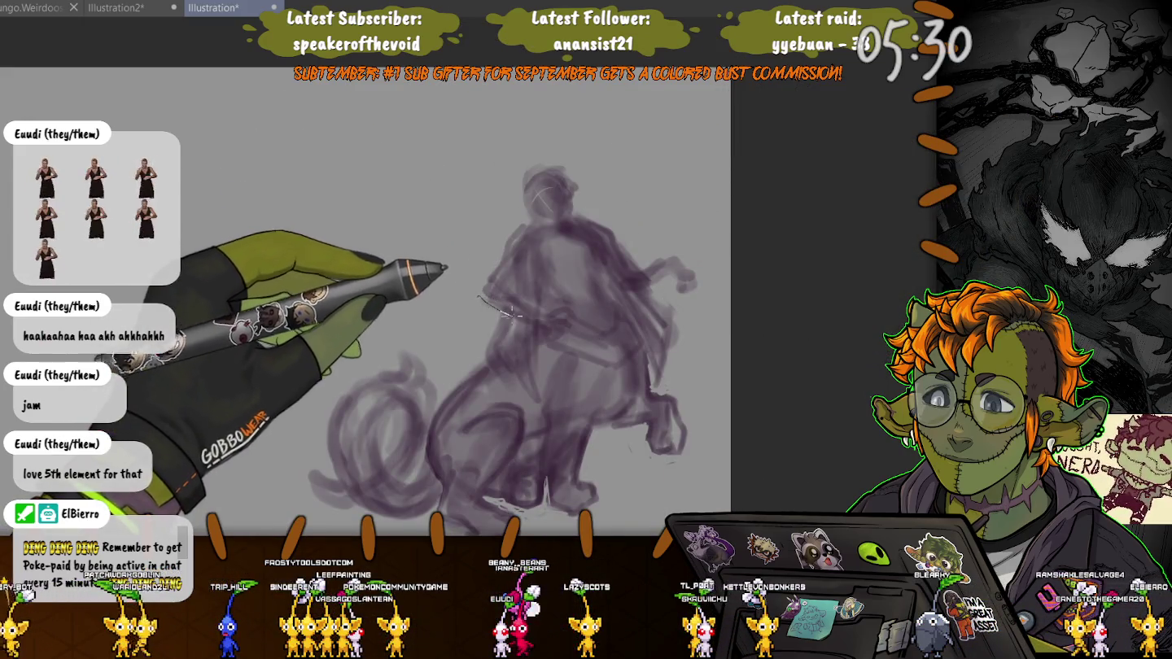
Lasso the rider's upper body, scale it down, nudge it down-right, then deselect.
mouse_move(500, 313)
left_mouse_down()
mouse_move(627, 328)
mouse_move(440, 271)
mouse_move(446, 280)
left_mouse_up()
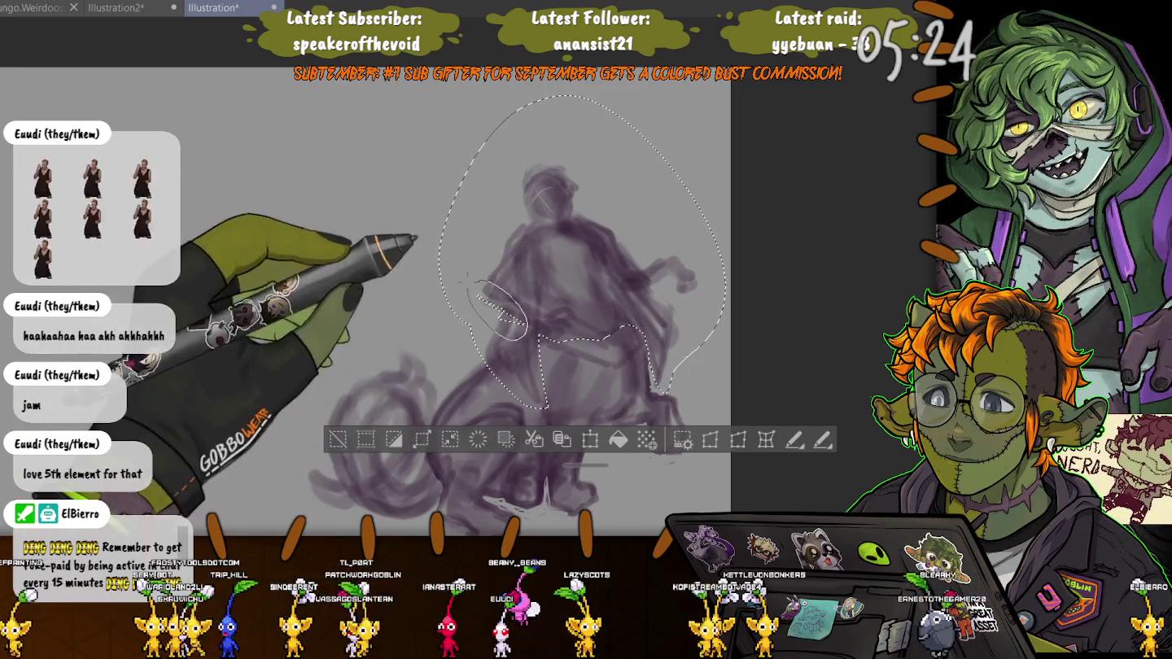
key("ctrl+t")
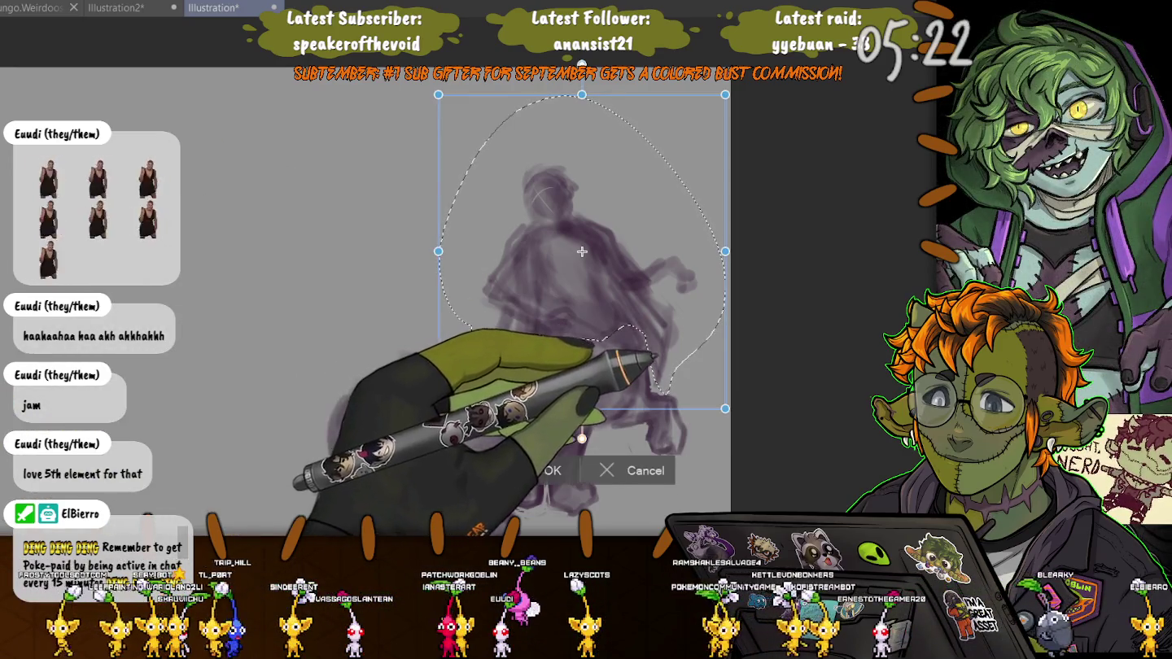
left_click_drag(725, 408, 709, 391)
left_click_drag(574, 243, 577, 249)
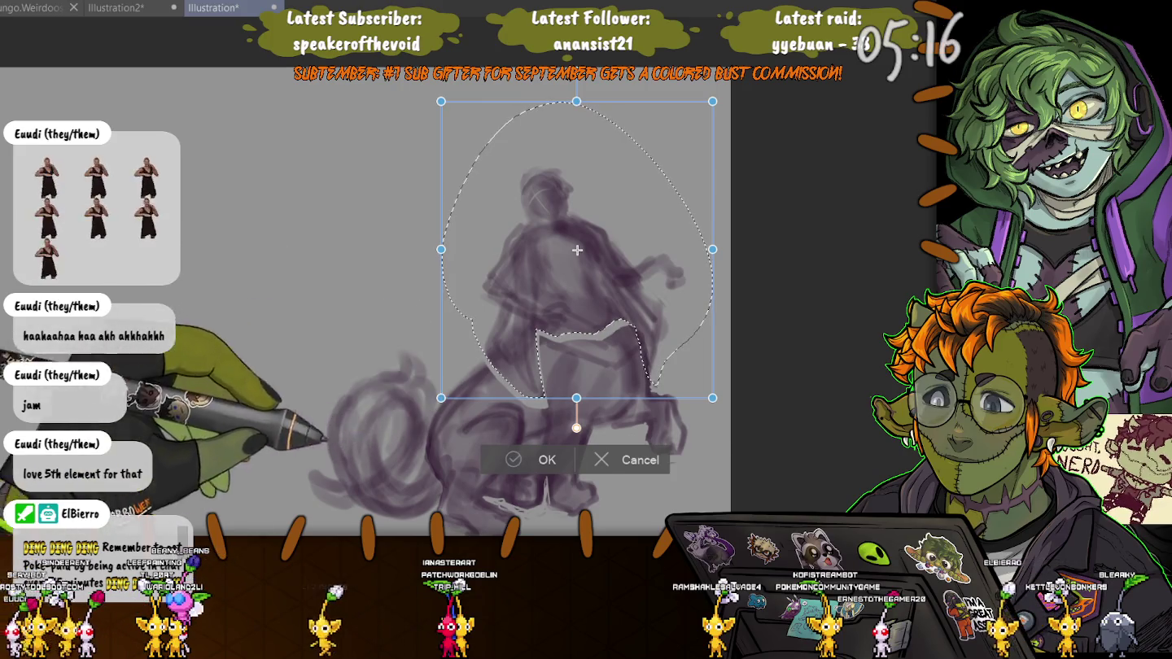
key("Return")
key("ctrl+d")
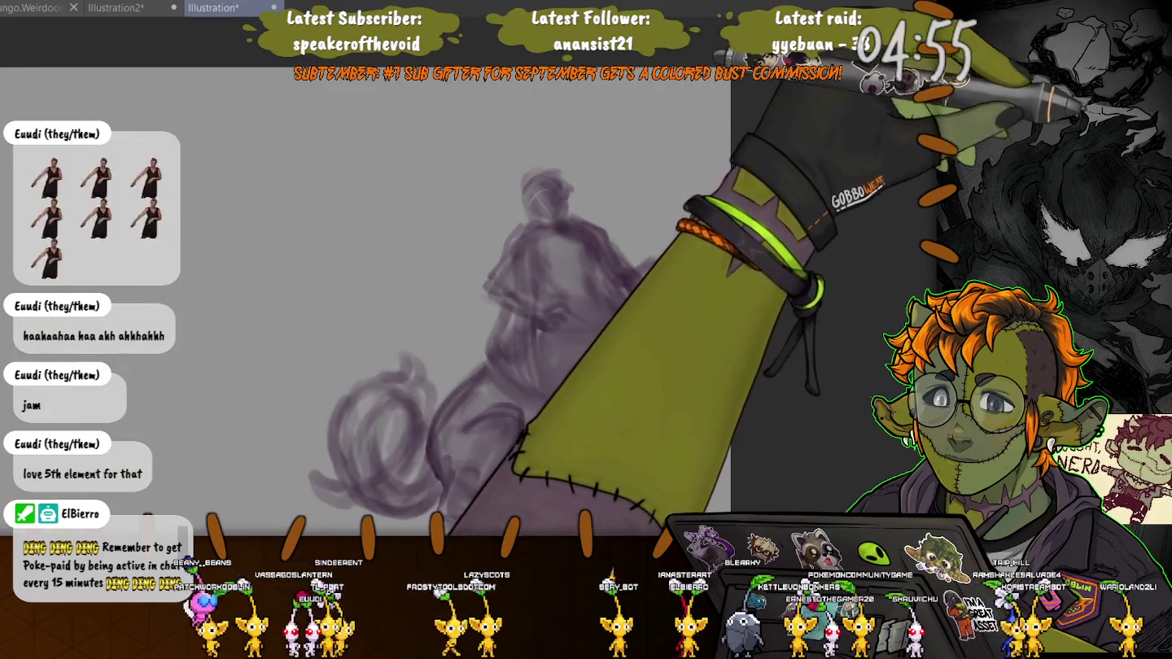
Ellipse-select the rider's head, nudge it slightly up-left, then deselect.
left_click_drag(505, 138, 583, 225)
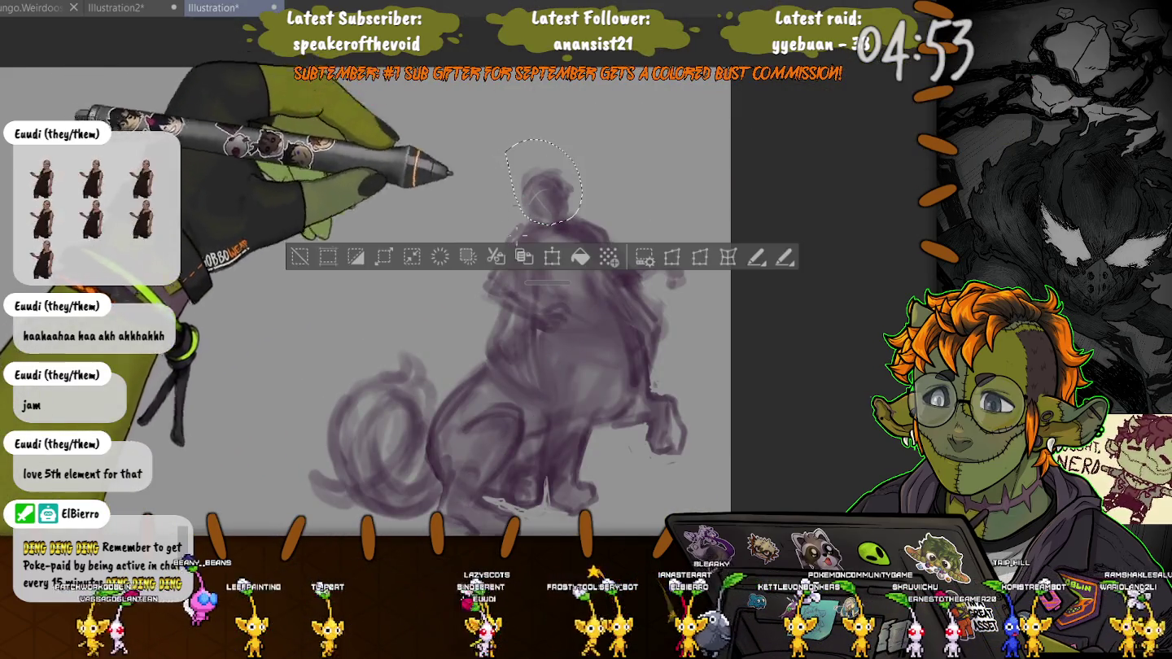
left_click(550, 254)
left_click_drag(542, 182, 541, 178)
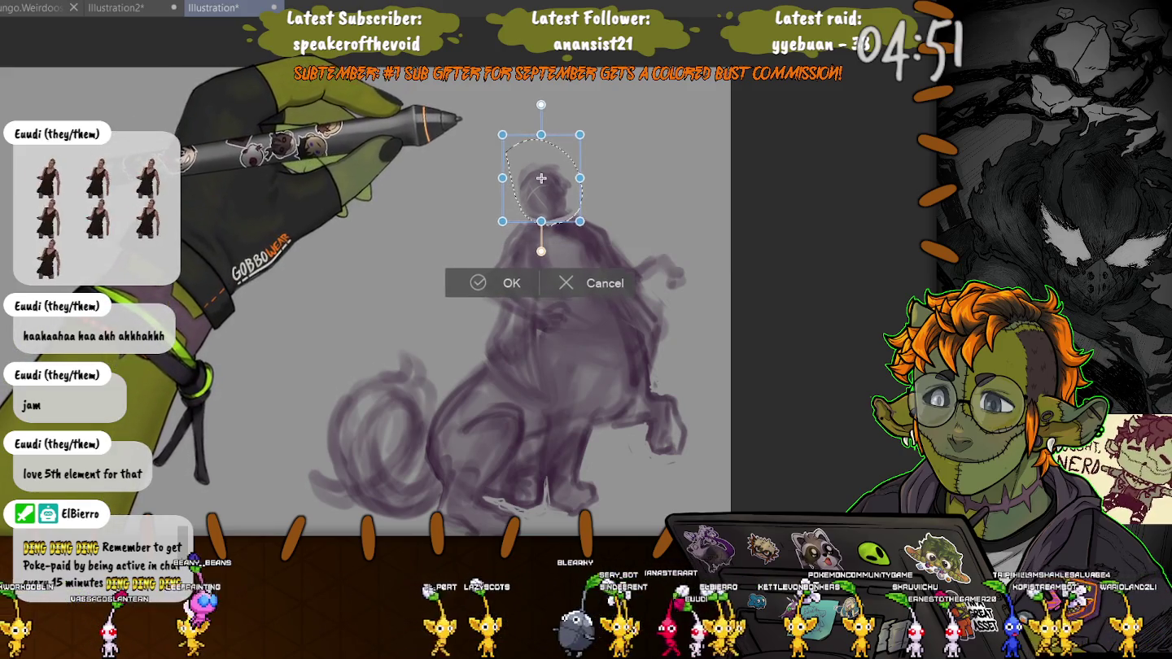
key("Return")
key("ctrl+d")
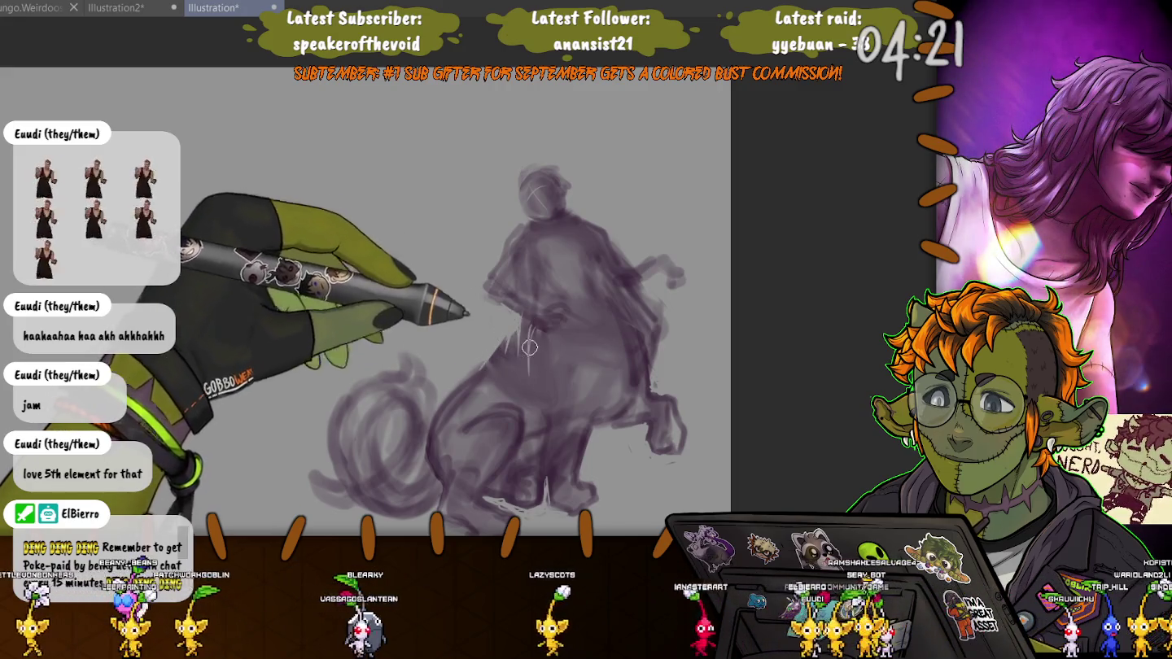
Scribble the creature's curled tail and haunch shapes at the lower left of the figure.
left_click_drag(529, 347, 499, 374)
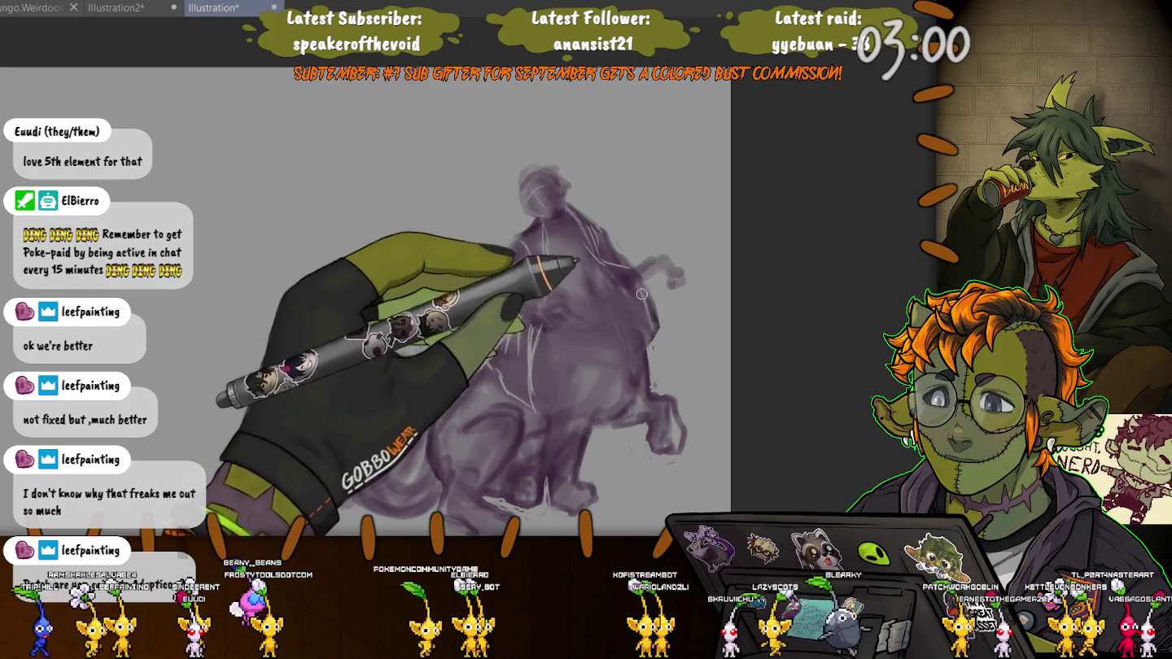
left_click_drag(439, 382, 383, 488)
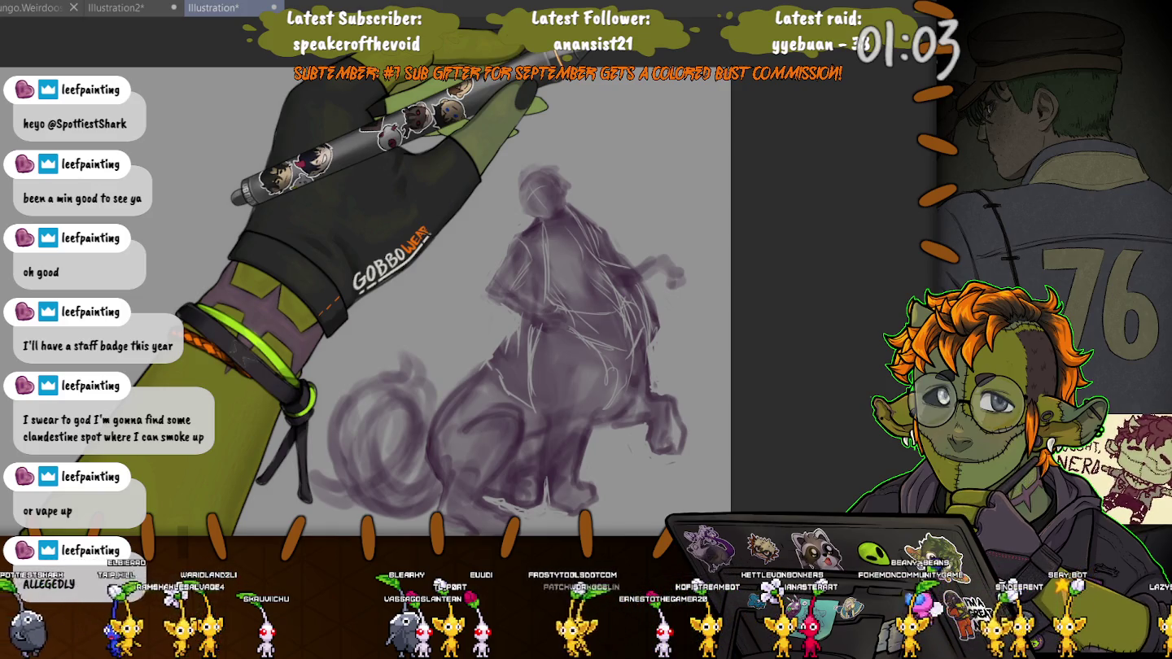
scroll(514, 356, "up", 5)
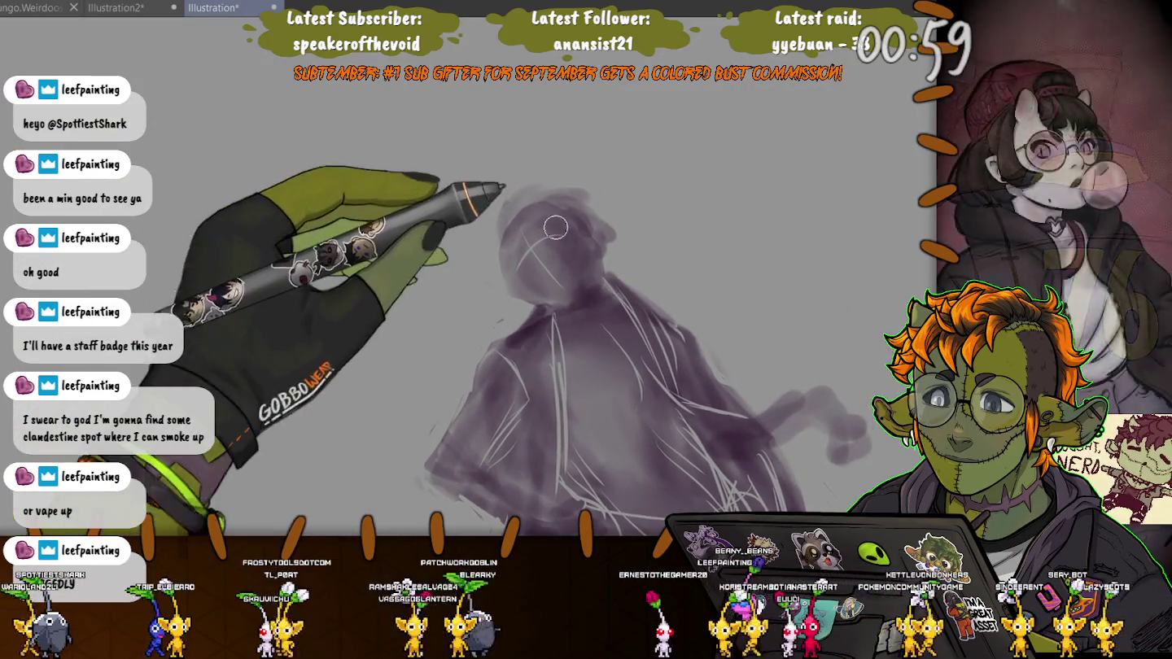
Bring the rider's head into view and sketch face lines, a small eye and ear tuft.
left_click_drag(598, 155, 598, 244)
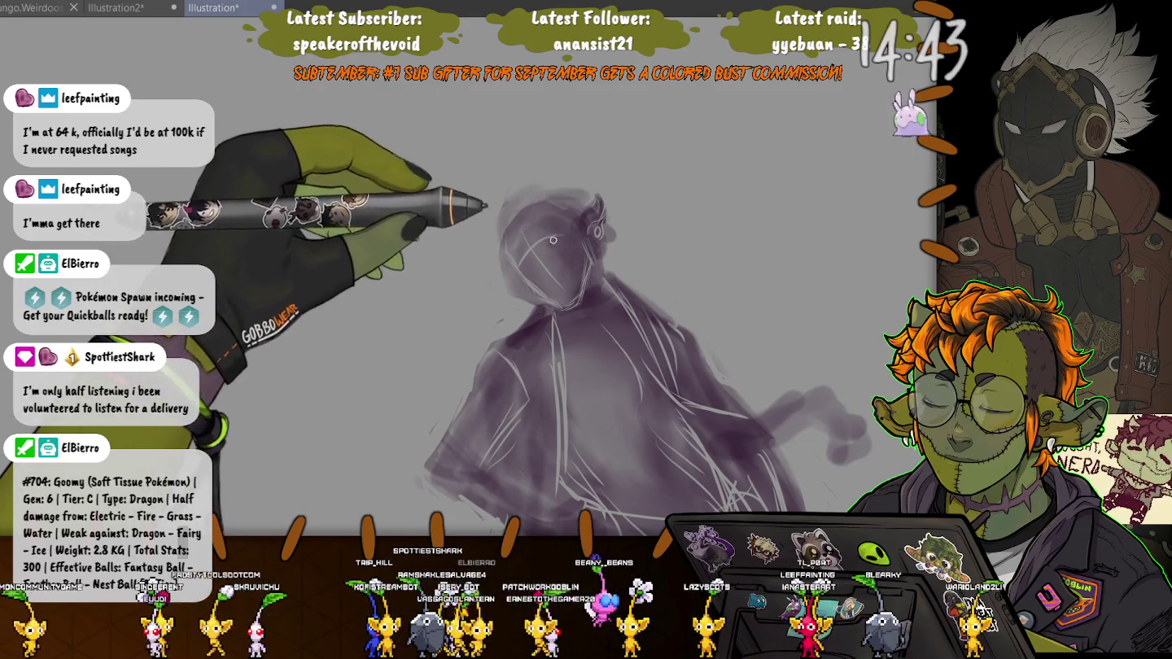
scroll(552, 240, "up", 2)
scroll(546, 239, "up", 2)
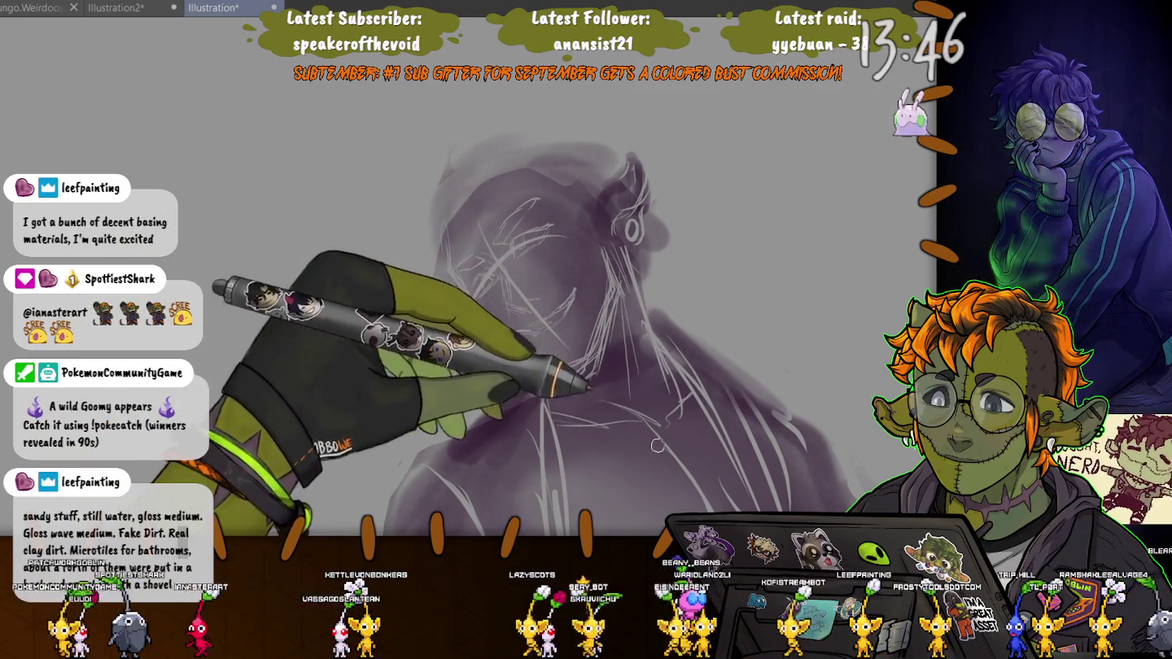
Draw the ear with a ring earring and extra crossing lines across the face.
left_click_drag(608, 427, 547, 342)
Add rough strokes to the face and neck, then sketch spiky hair atop the head.
left_click_drag(459, 258, 447, 184)
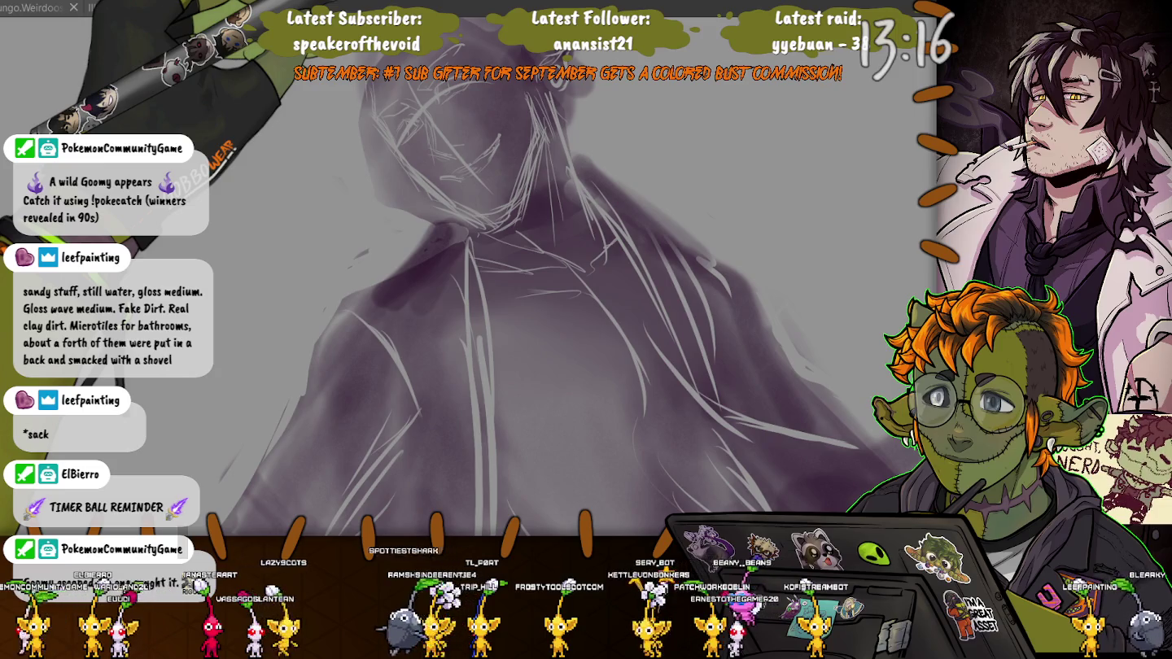
key("ctrl+minus")
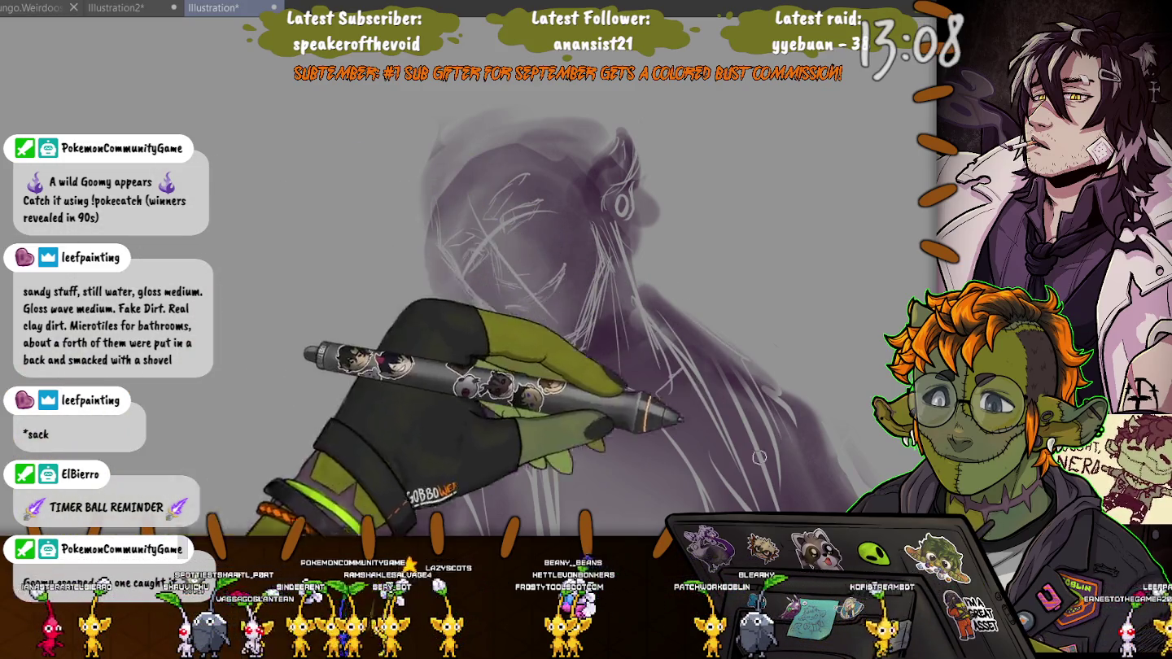
scroll(369, 204, "up", 2)
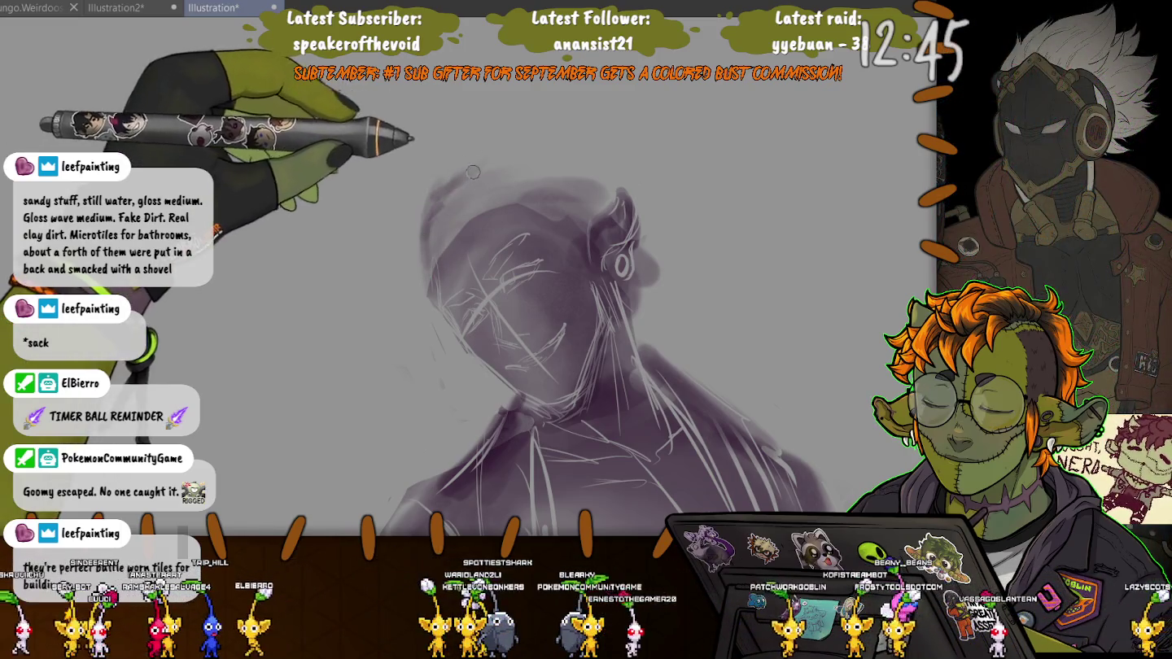
mouse_move(480, 172)
left_mouse_down()
mouse_move(571, 144)
mouse_move(653, 240)
left_mouse_up()
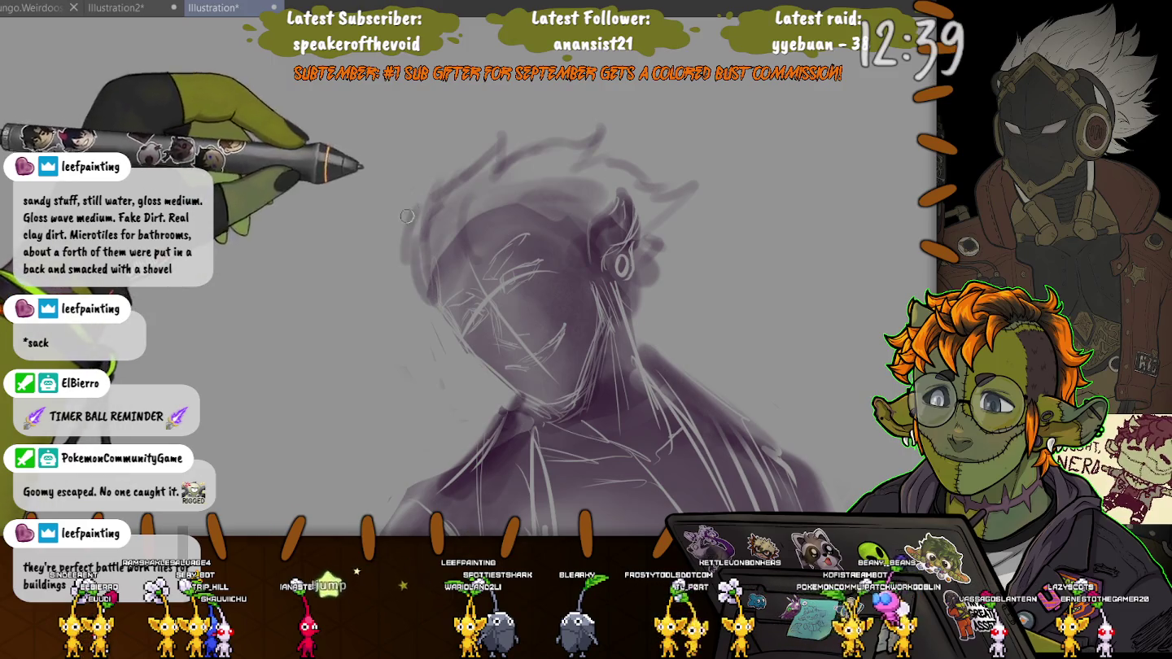
Sketch light construction lines for the rider's robe folds, starting left of the head.
left_click_drag(399, 283, 431, 261)
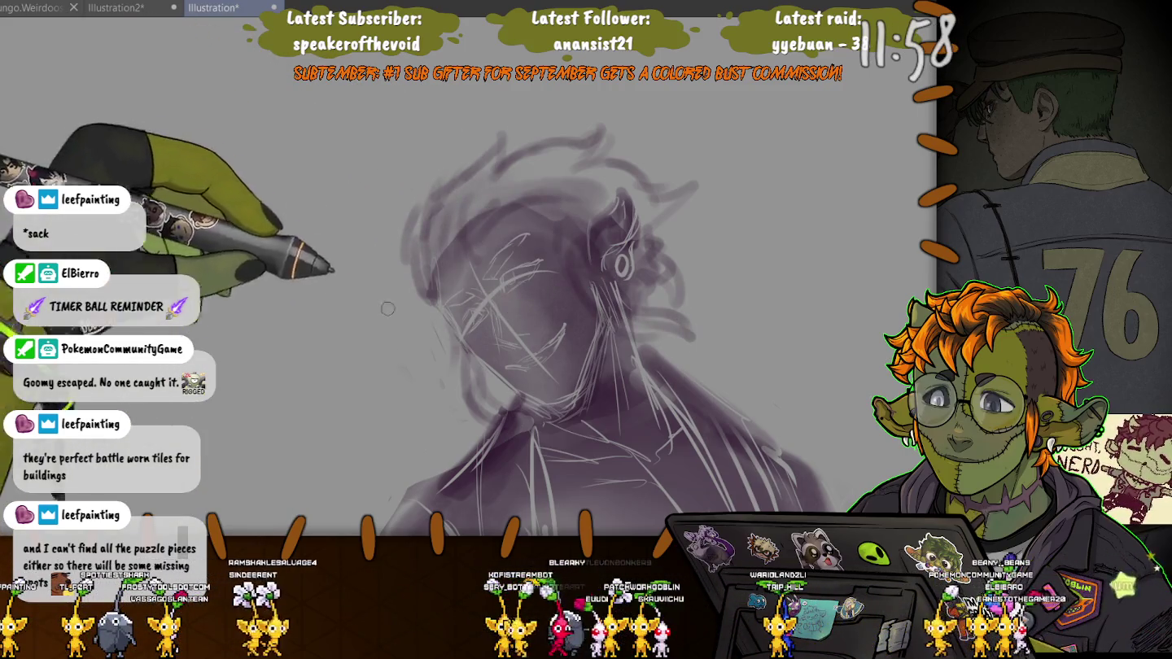
scroll(443, 226, "up", 2)
scroll(407, 187, "up", 2)
scroll(363, 143, "up", 2)
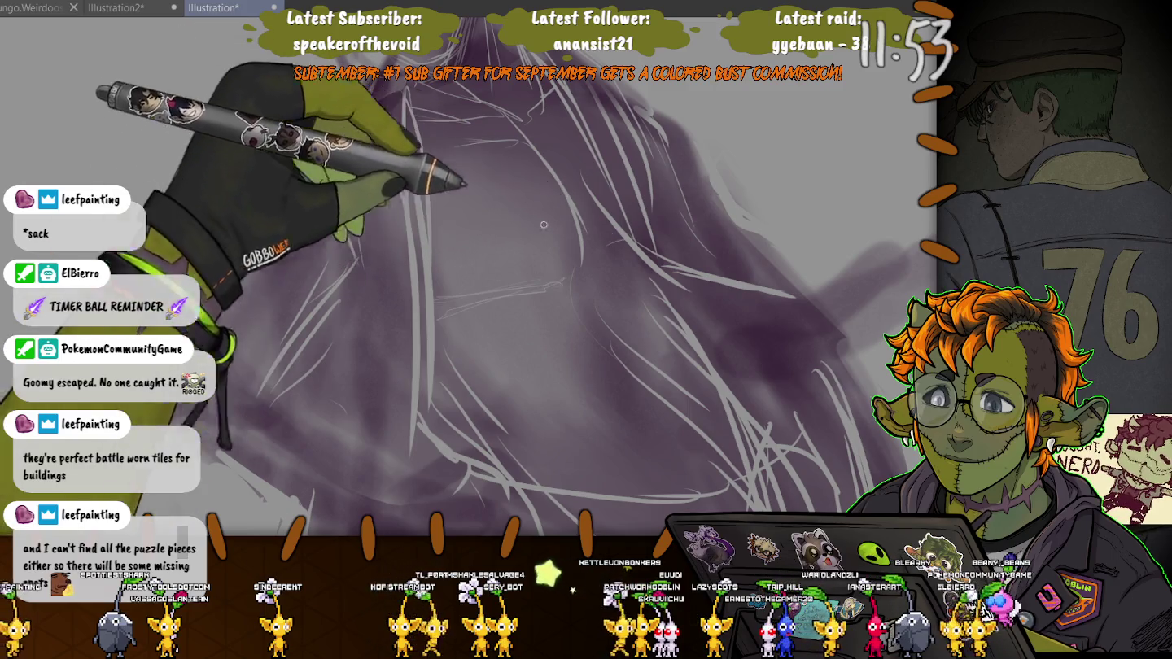
scroll(386, 262, "up", 2)
scroll(386, 262, "down", 3)
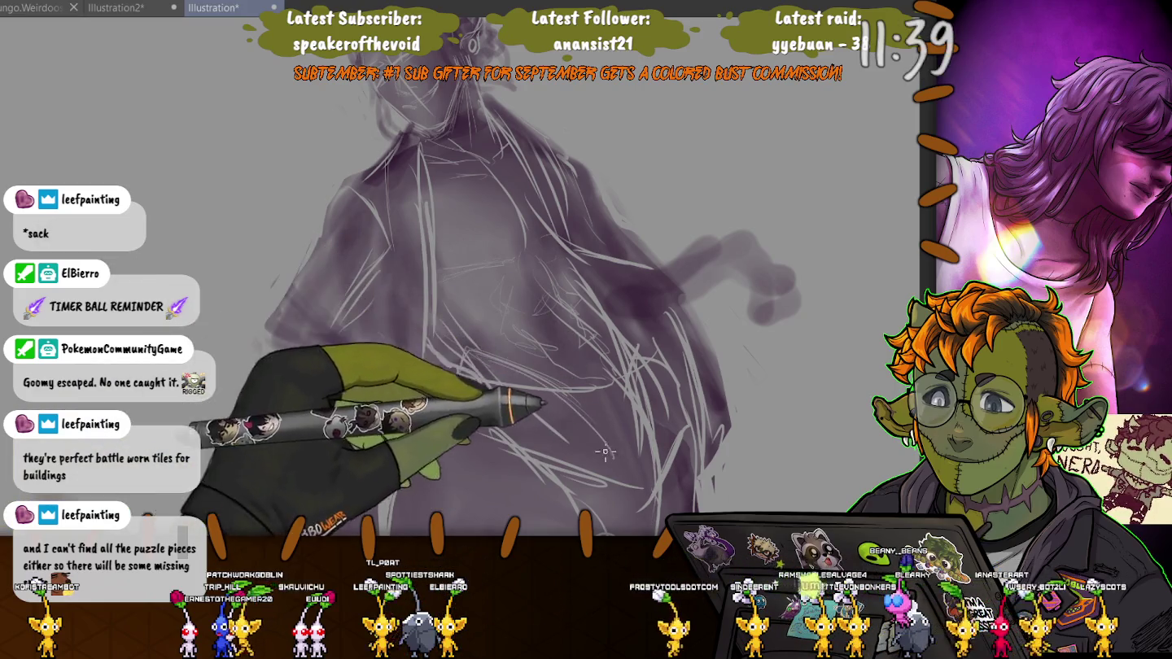
scroll(204, 278, "up", 2)
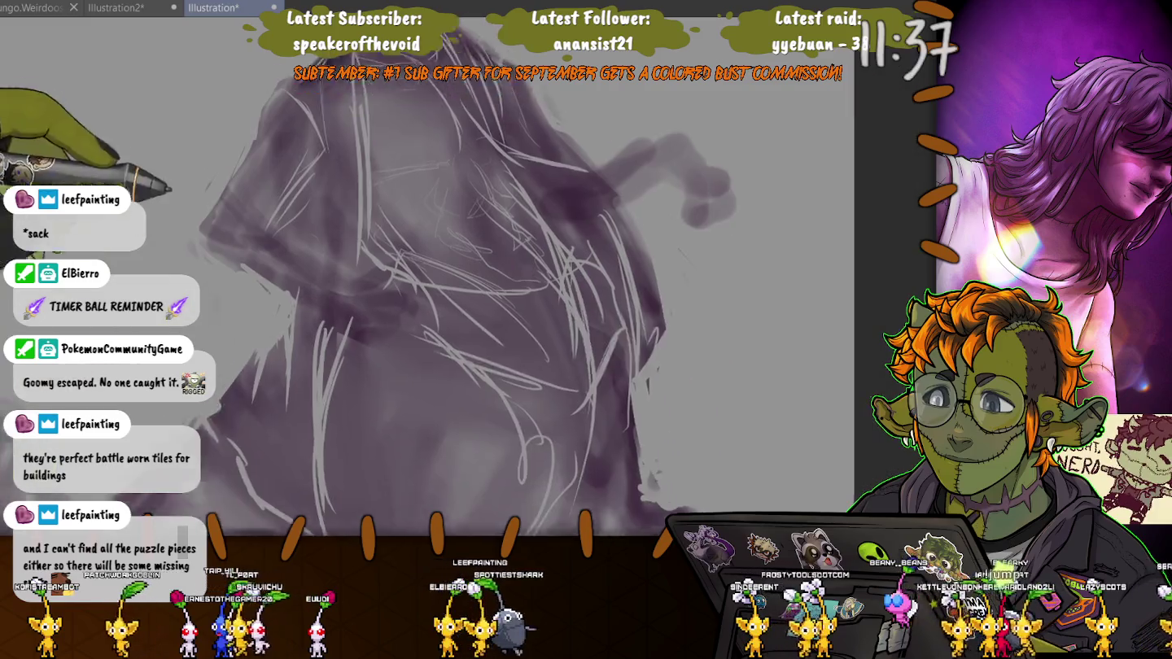
Reposition the view to show the whole cat, then save the illustration with Ctrl+S.
scroll(204, 278, "down", 3)
scroll(366, 326, "up", 2)
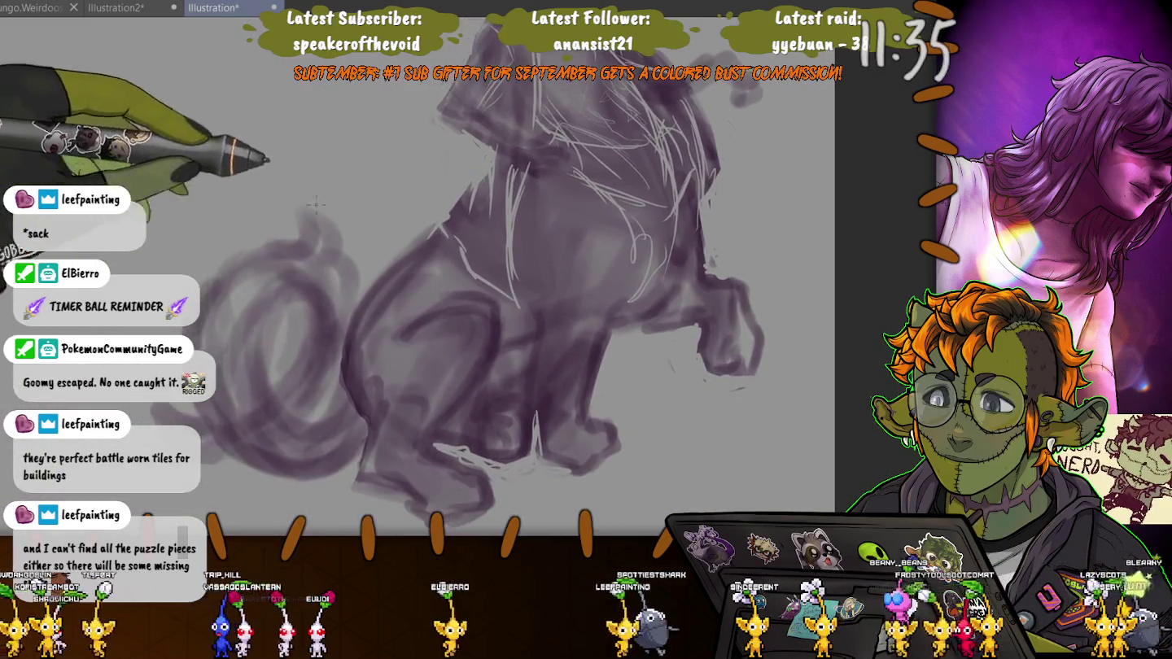
scroll(572, 445, "up", 2)
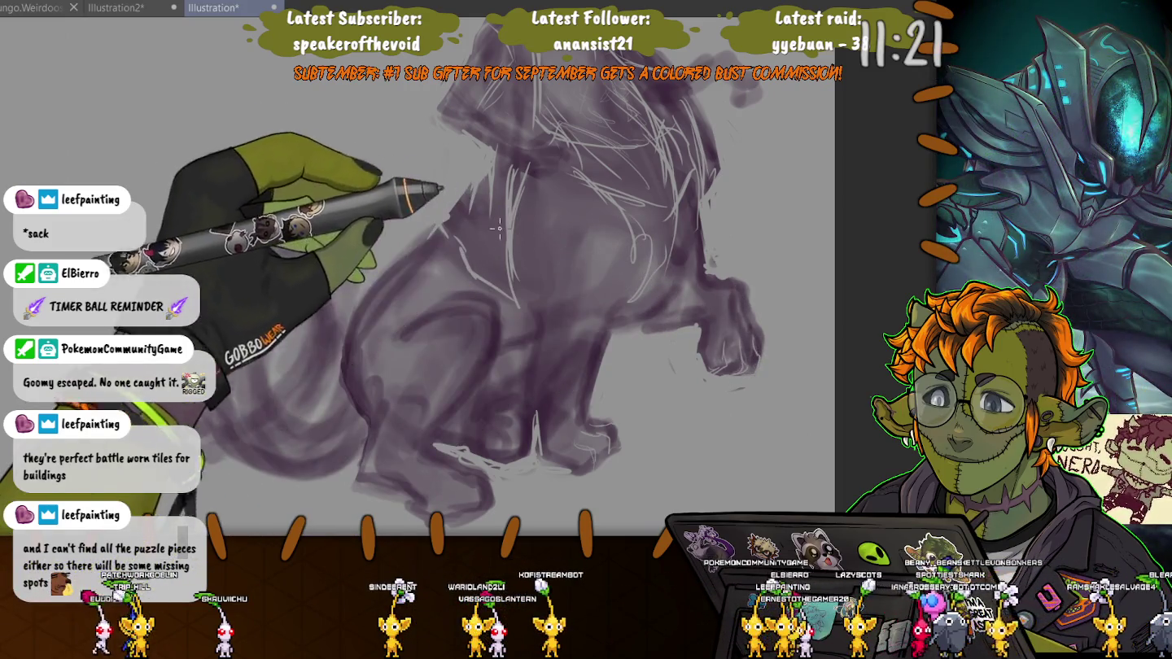
left_click_drag(690, 319, 482, 316)
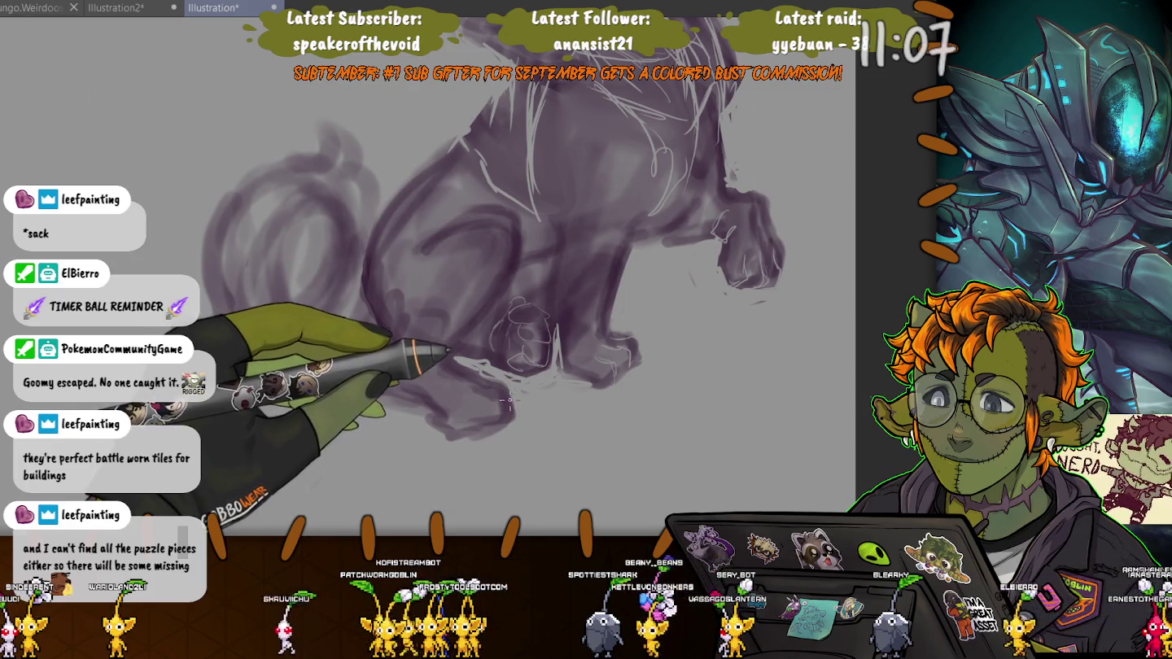
key("ctrl+s")
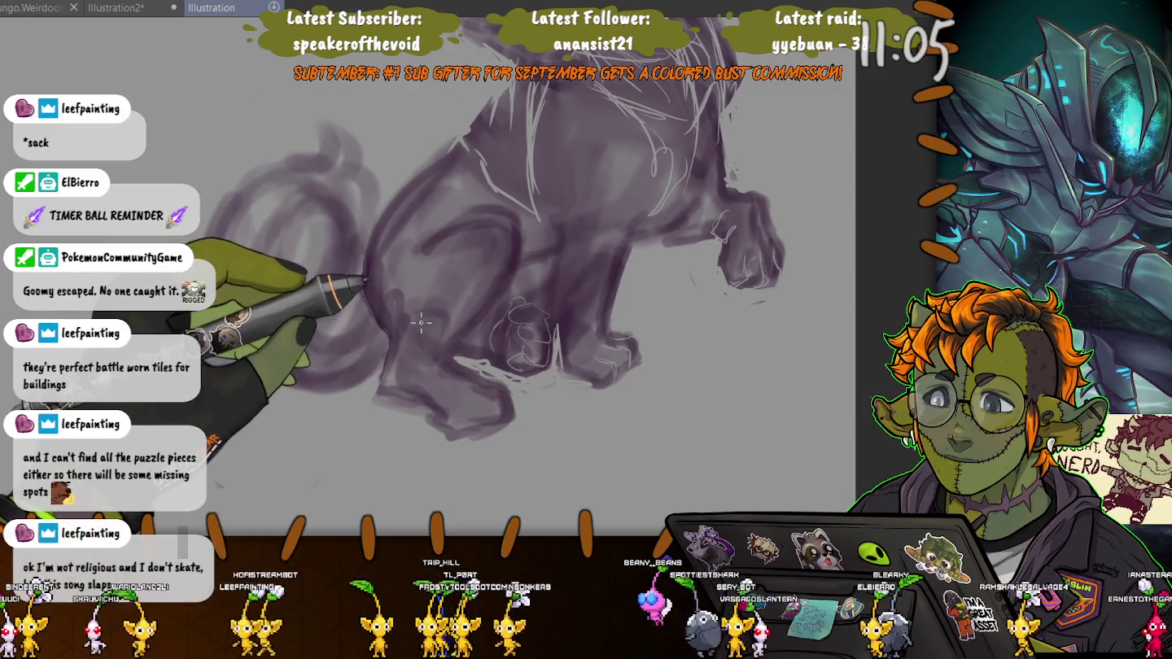
Begin brushing the cat's hind leg in its new seated position.
left_click_drag(436, 333, 490, 333)
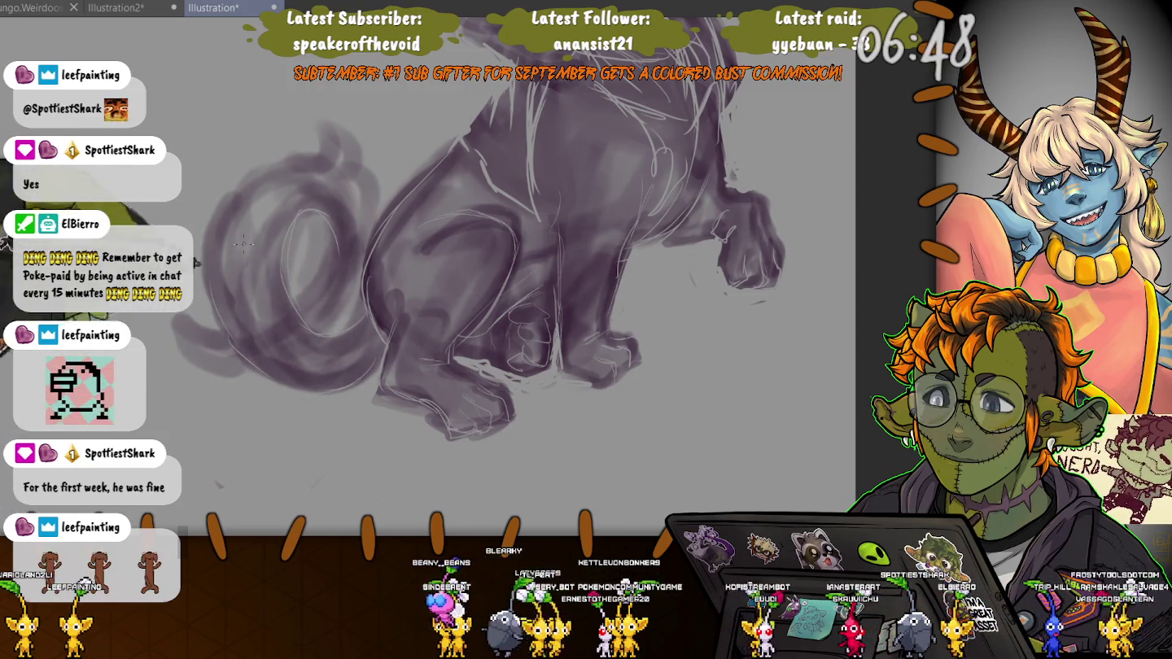
scroll(243, 243, "up", 1)
scroll(243, 242, "up", 1)
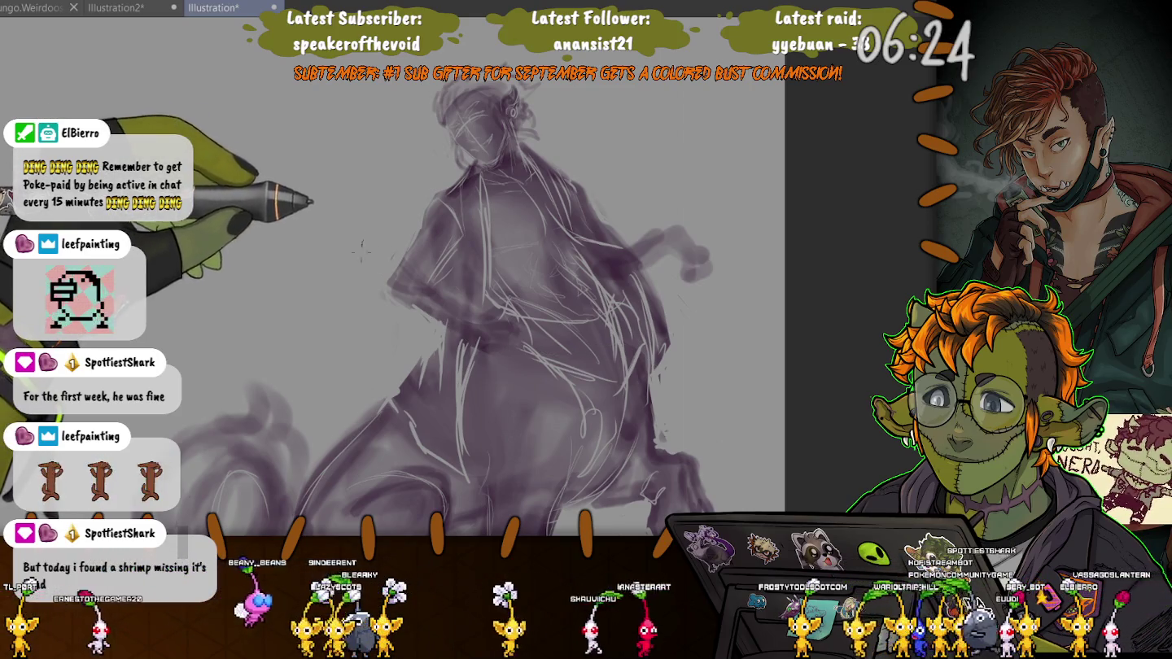
Lasso the rider's upper body, warp it, nudge it slightly up, apply and deselect.
mouse_move(423, 319)
left_mouse_down()
mouse_move(498, 352)
mouse_move(649, 345)
mouse_move(493, 371)
left_mouse_up()
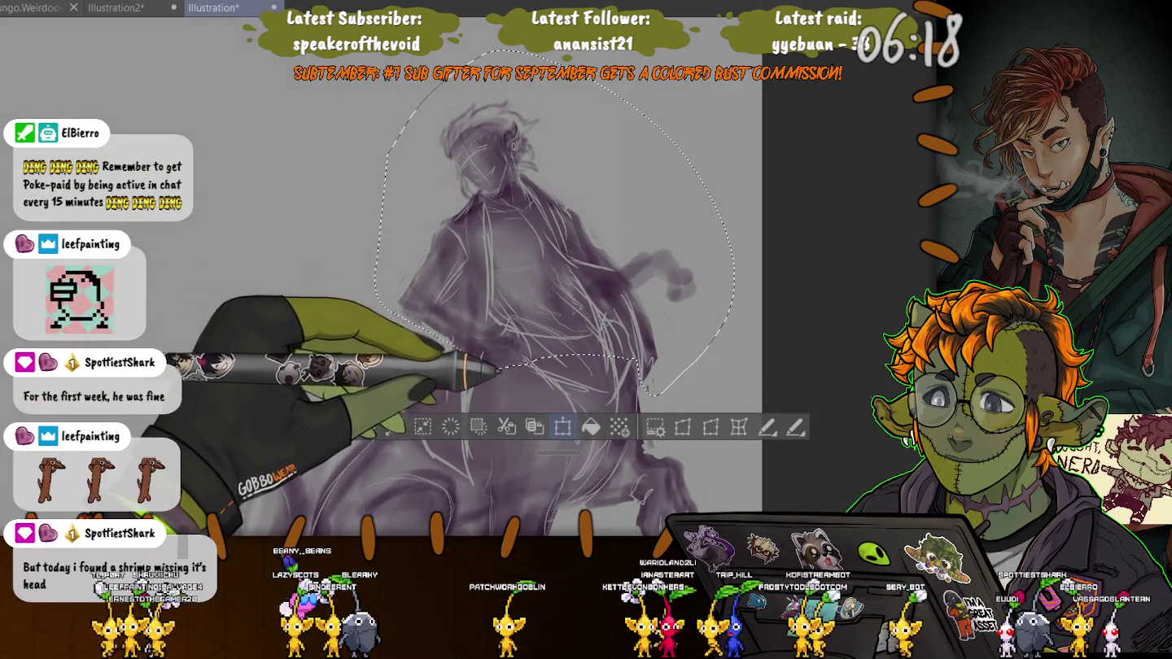
key("ctrl+t")
scroll(502, 171, "down", 3)
left_click_drag(502, 172, 506, 168)
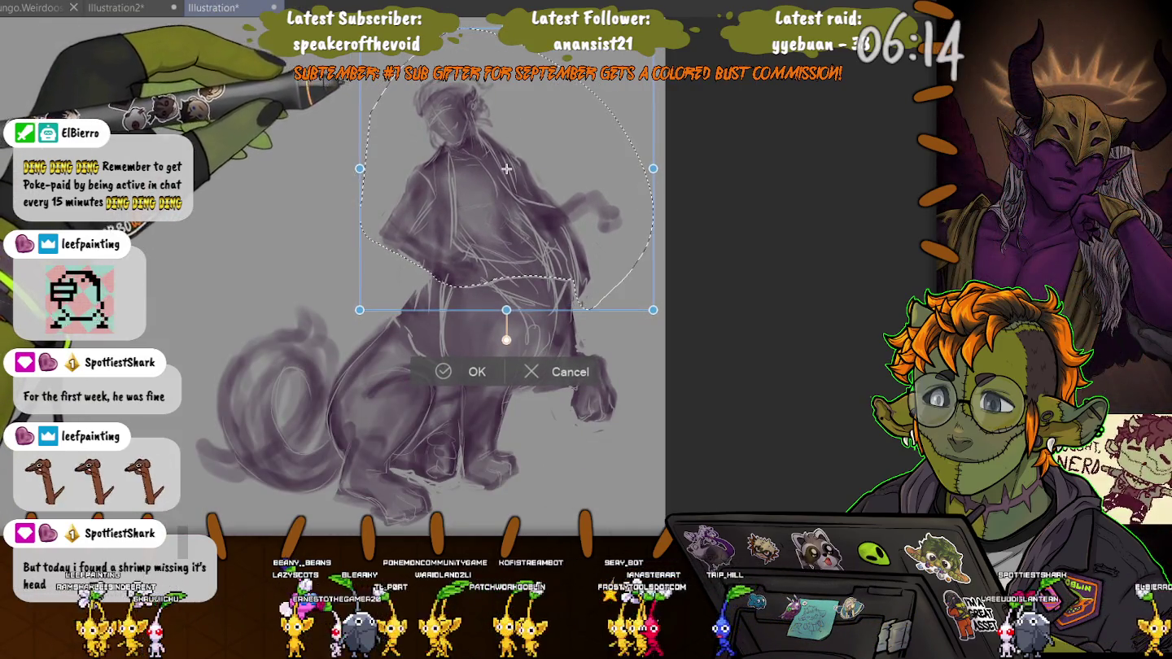
left_click_drag(507, 167, 506, 163)
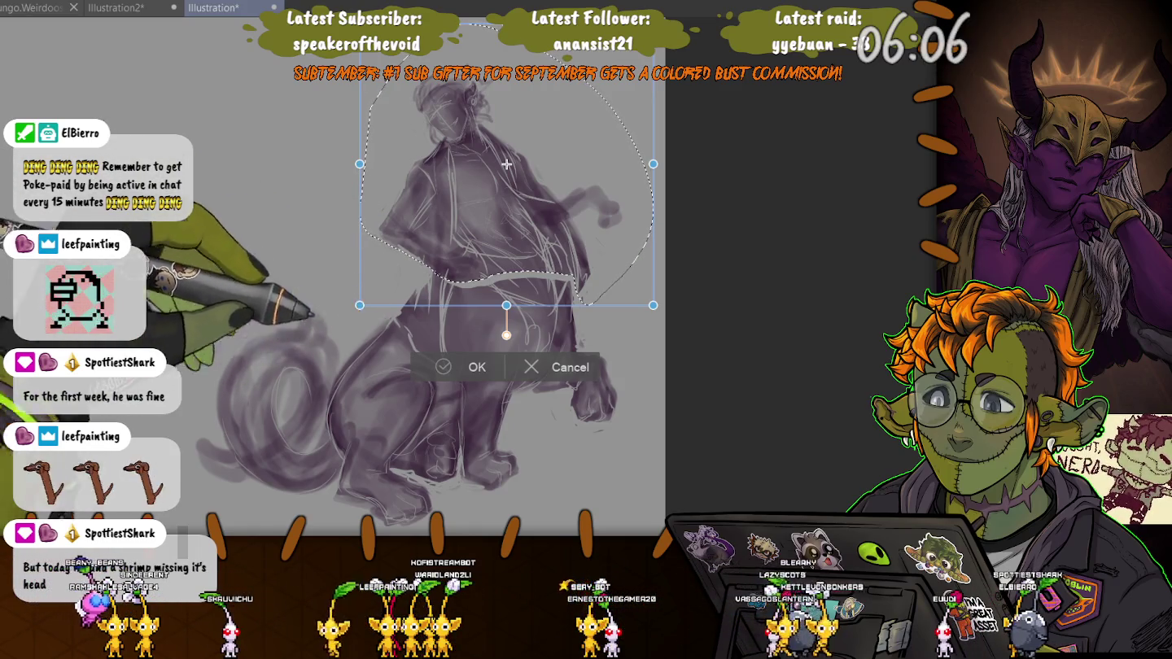
key("Return")
key("ctrl+d")
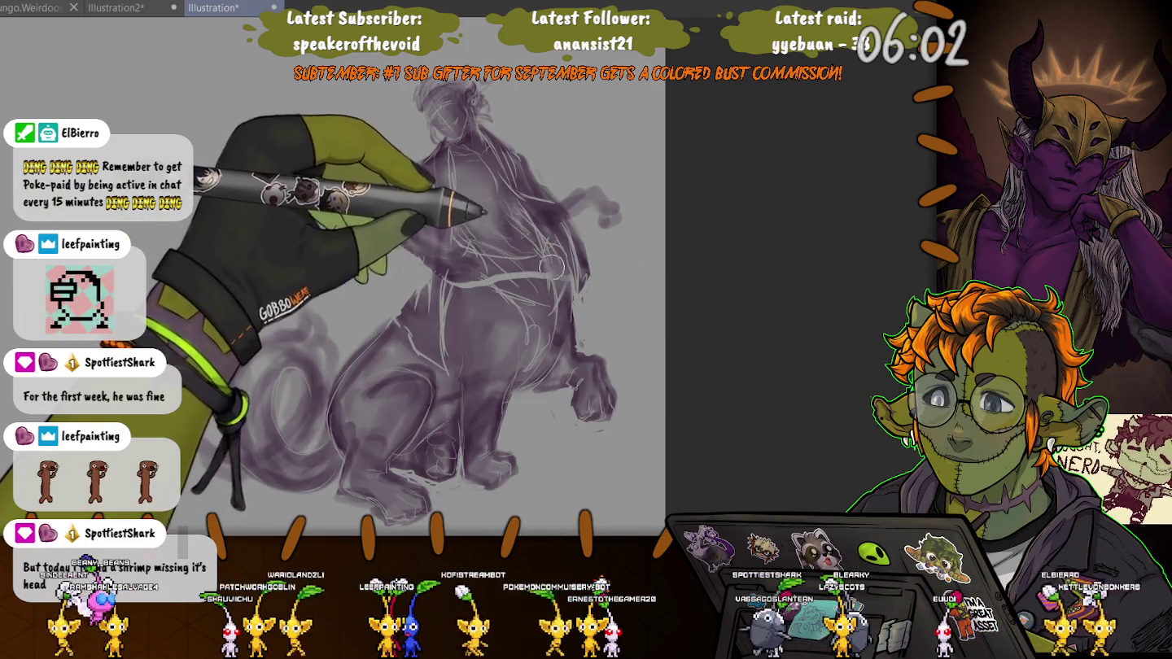
Shade the rider's chest, torso and belly in darker purple, then enlarge the brush.
mouse_move(560, 292)
left_mouse_down()
mouse_move(521, 224)
mouse_move(489, 271)
left_mouse_up()
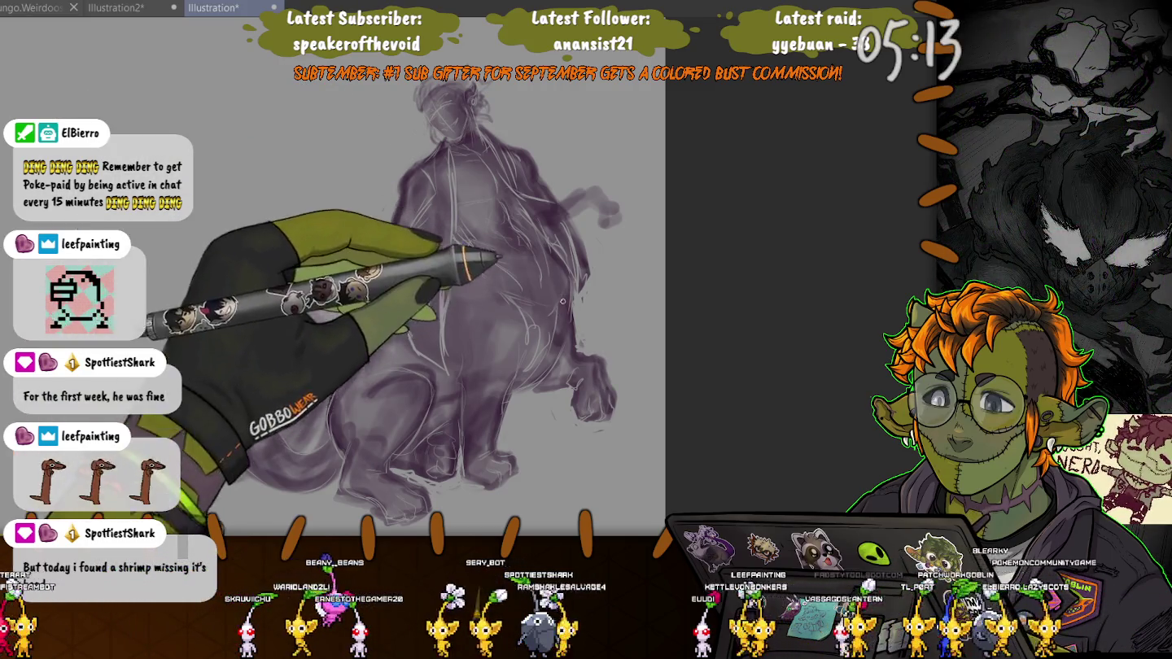
left_click_drag(431, 244, 482, 389)
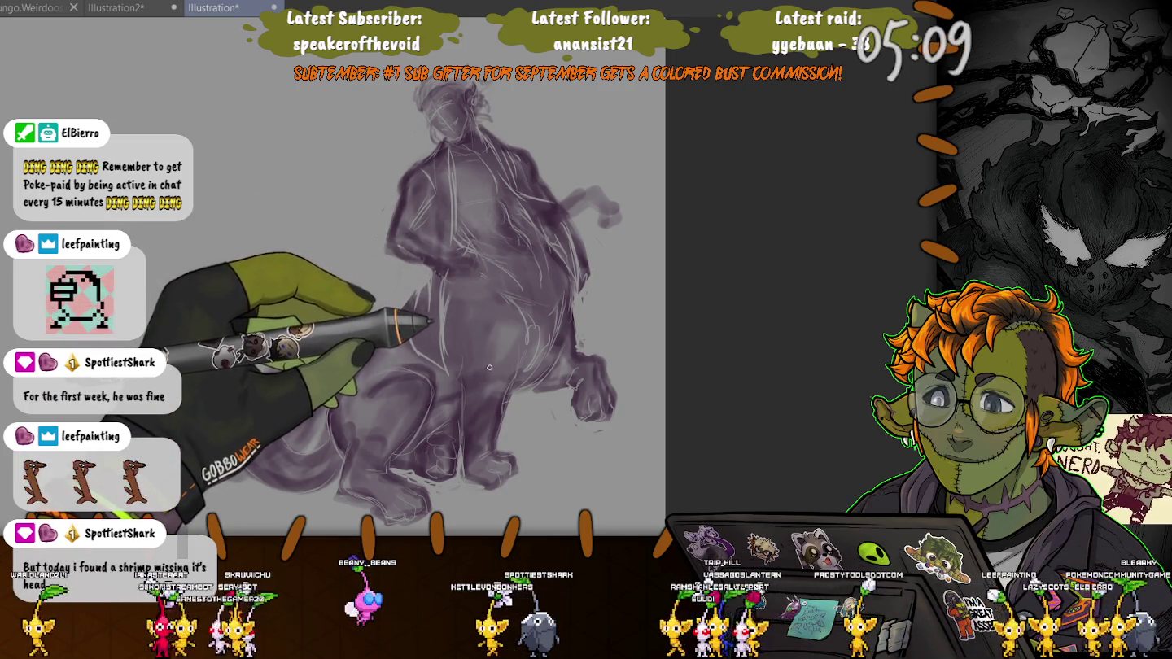
key("bracketright")
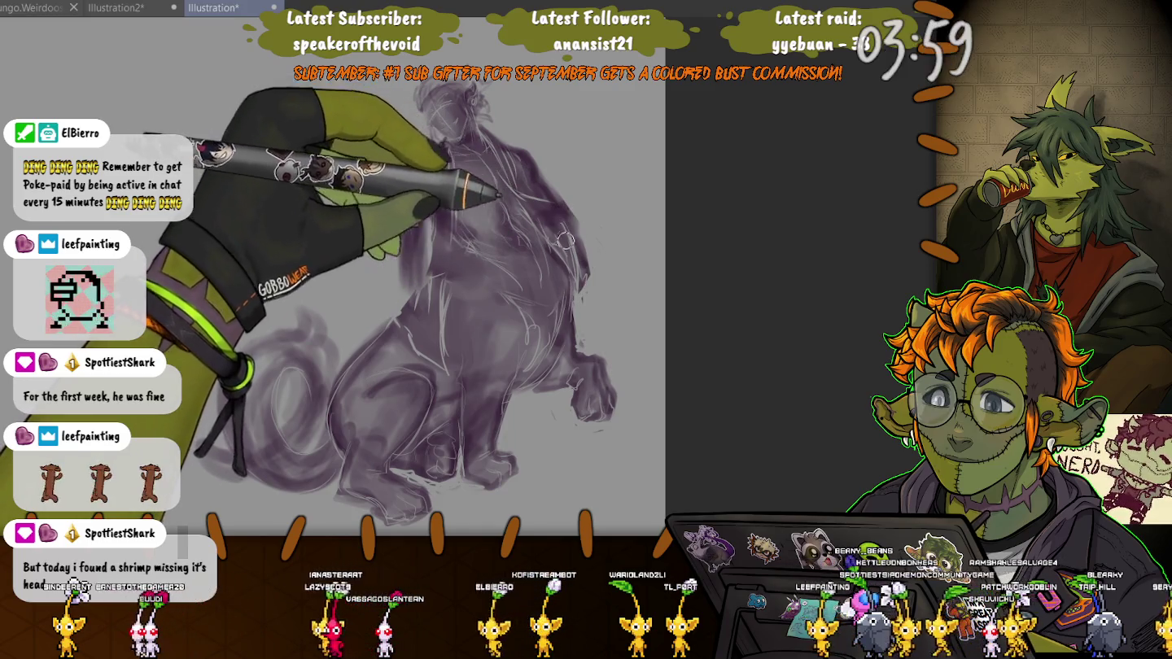
key("ctrl+z")
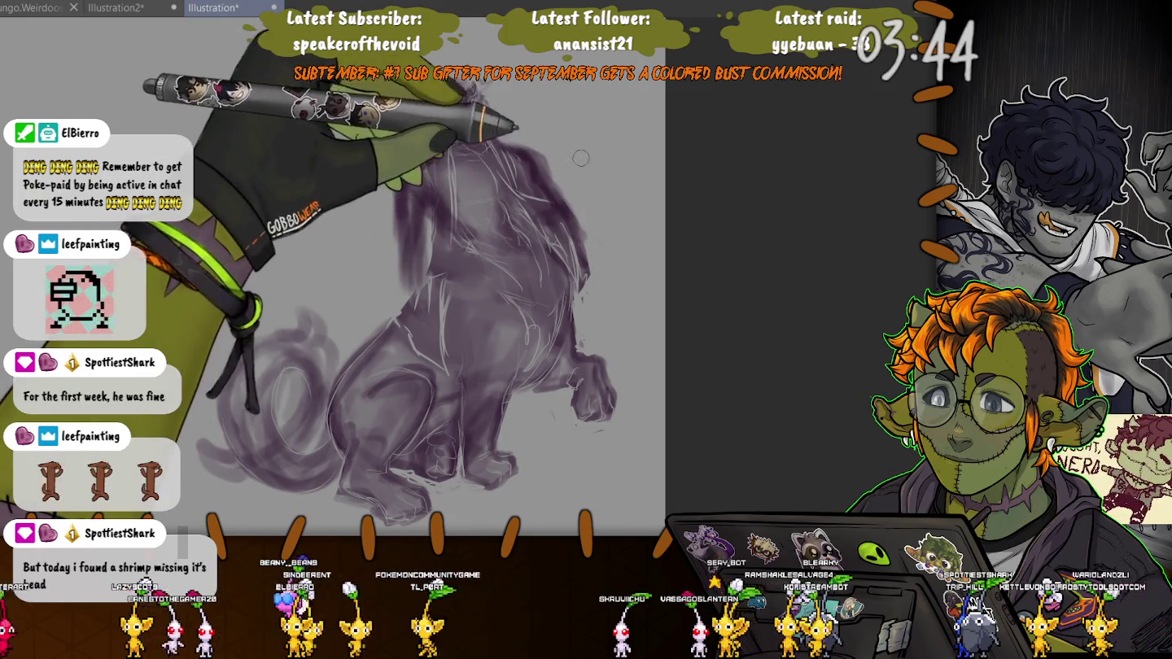
Fill out strokes on the cat's head and ear, and sketch a curved line along its leg.
mouse_move(580, 157)
left_mouse_down()
mouse_move(591, 207)
mouse_move(623, 144)
mouse_move(607, 117)
left_mouse_up()
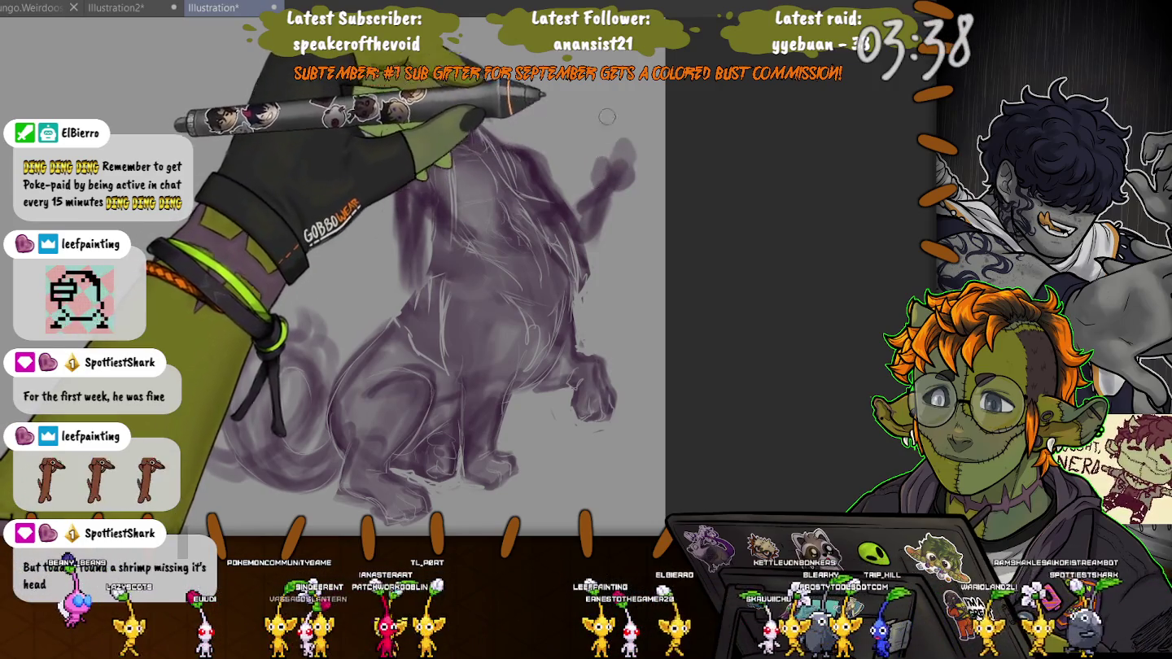
left_click_drag(607, 117, 622, 142)
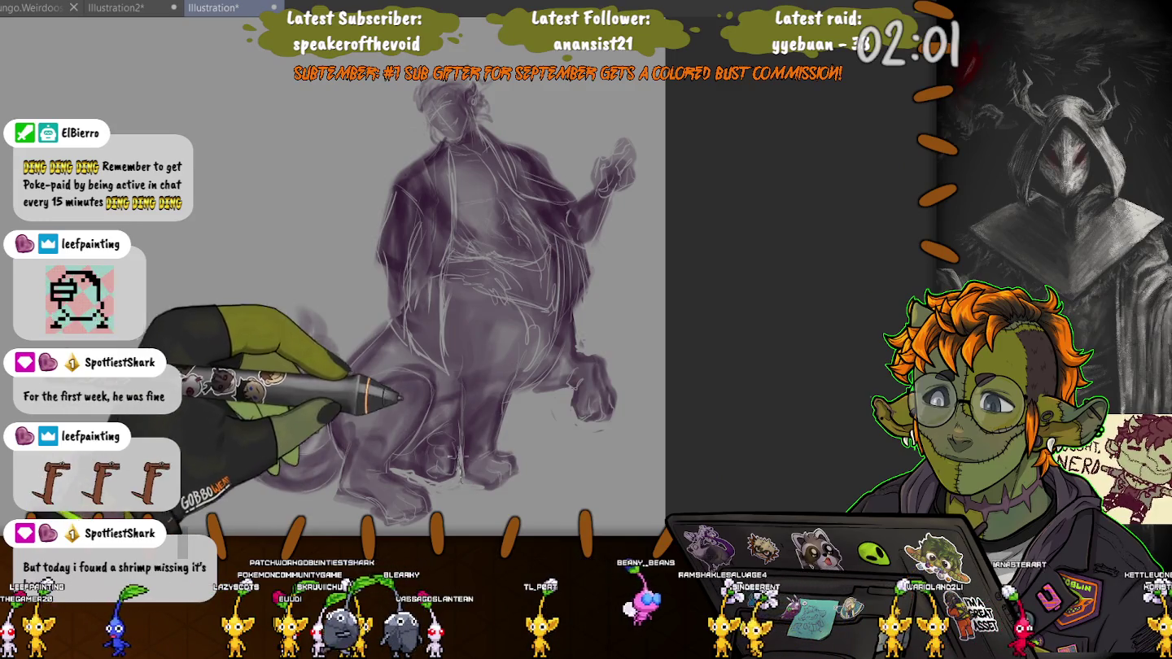
left_click_drag(519, 350, 458, 479)
Lasso the new leg stroke and enlarge it leftward and downward.
left_click_drag(519, 348, 496, 349)
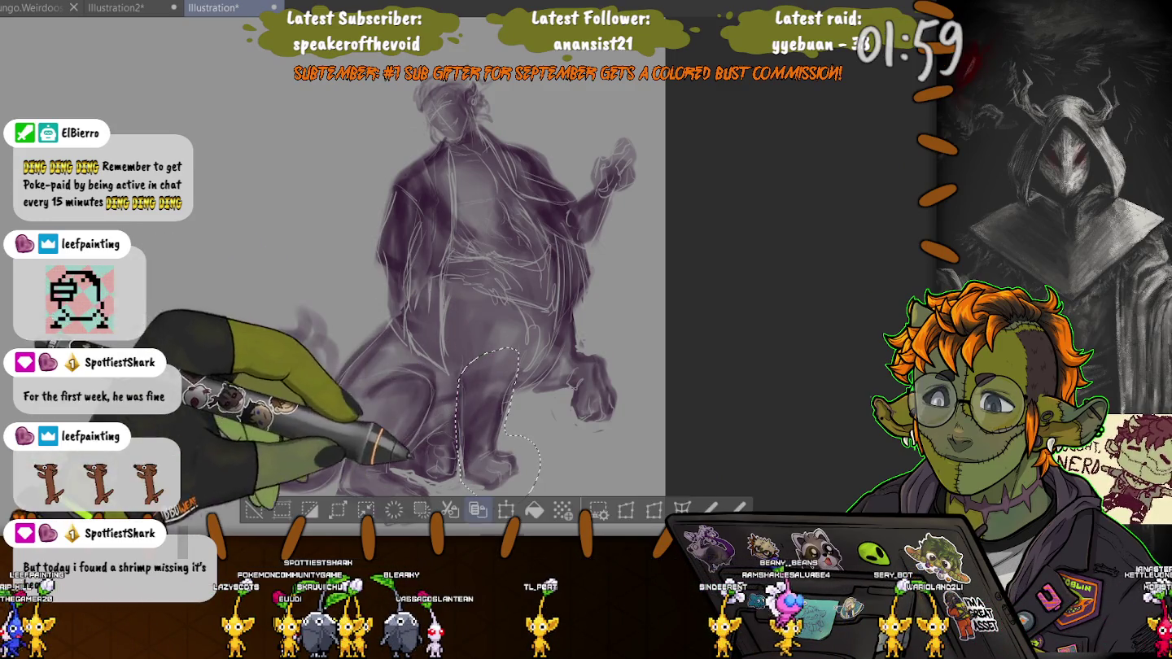
key("ctrl+t")
left_click_drag(455, 509, 440, 536)
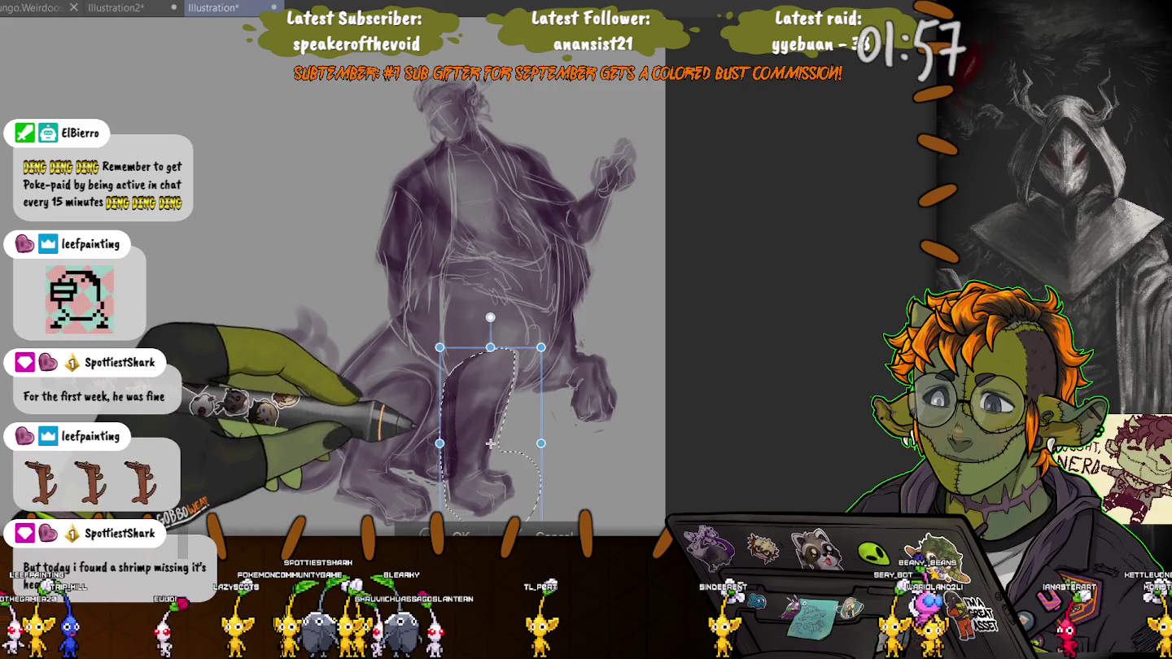
left_click_drag(504, 444, 489, 360)
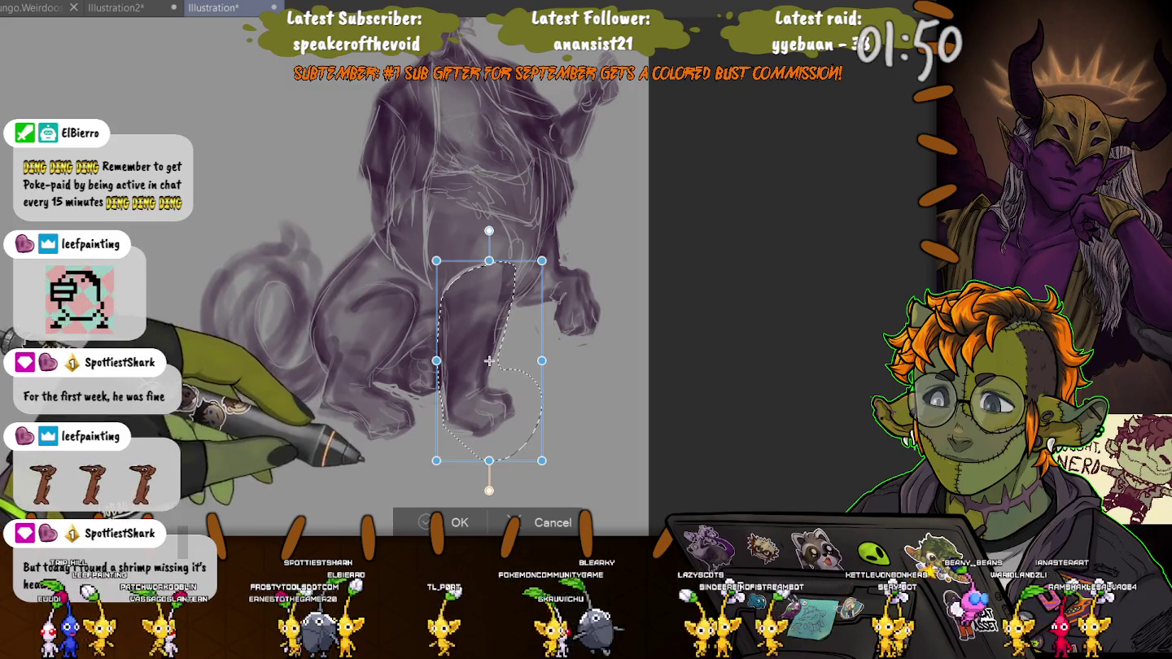
key("Return")
Lasso the cat's front paw, shrink it proportionally and nudge it slightly up-right.
left_click_drag(557, 221, 511, 319)
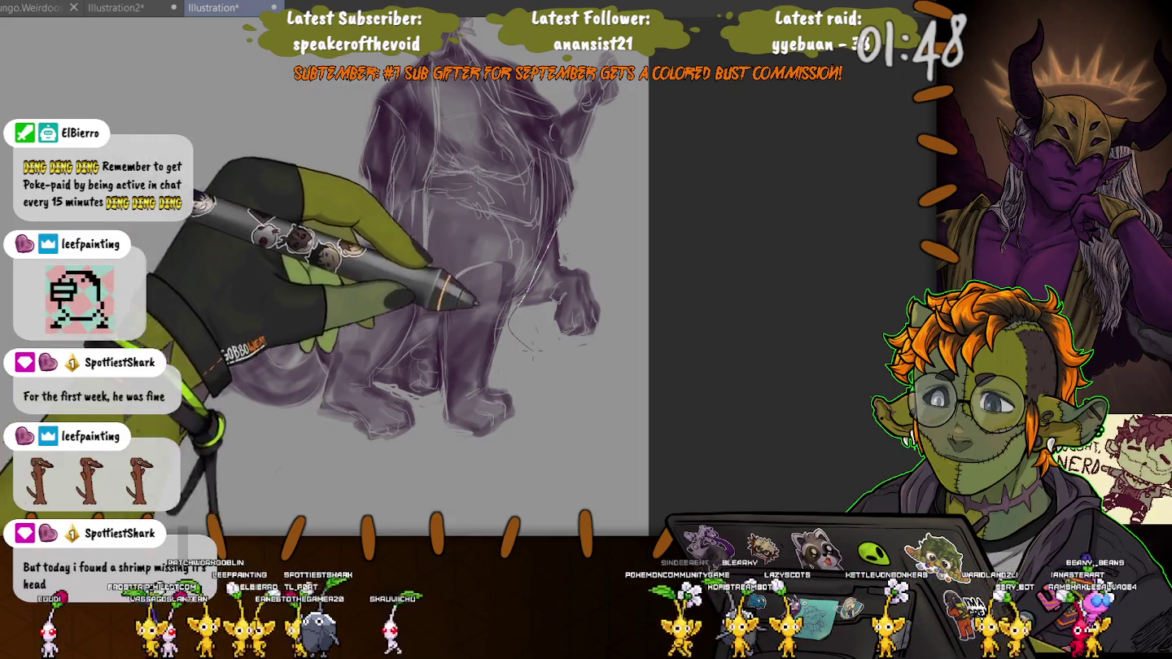
left_click(573, 396)
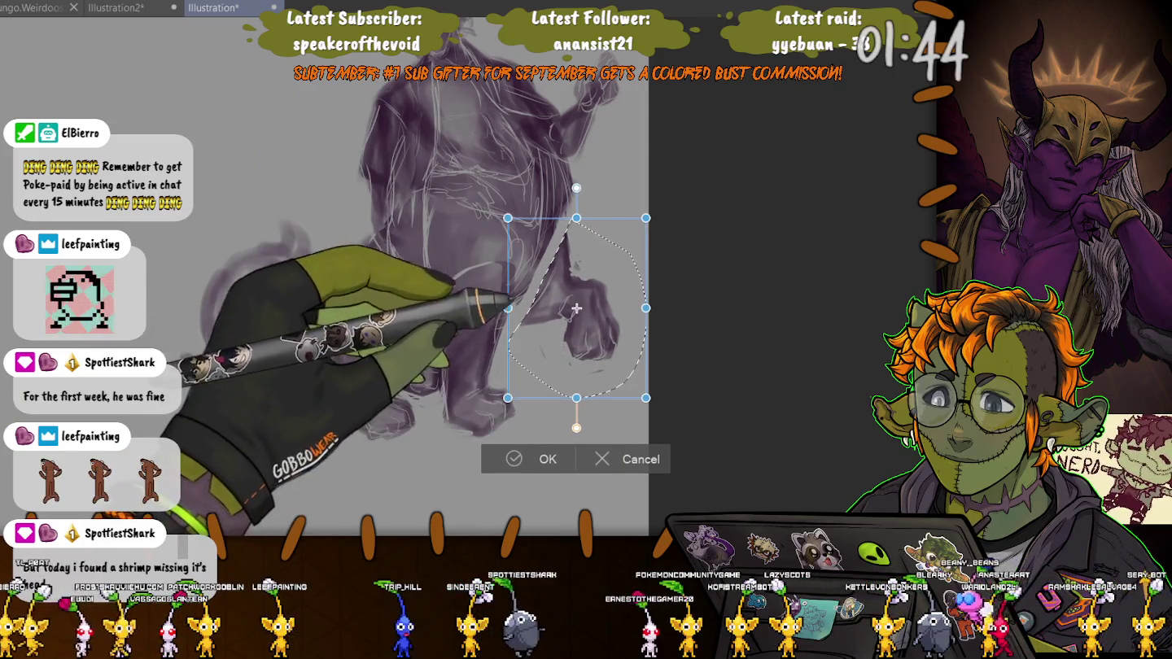
left_click_drag(660, 417, 644, 392)
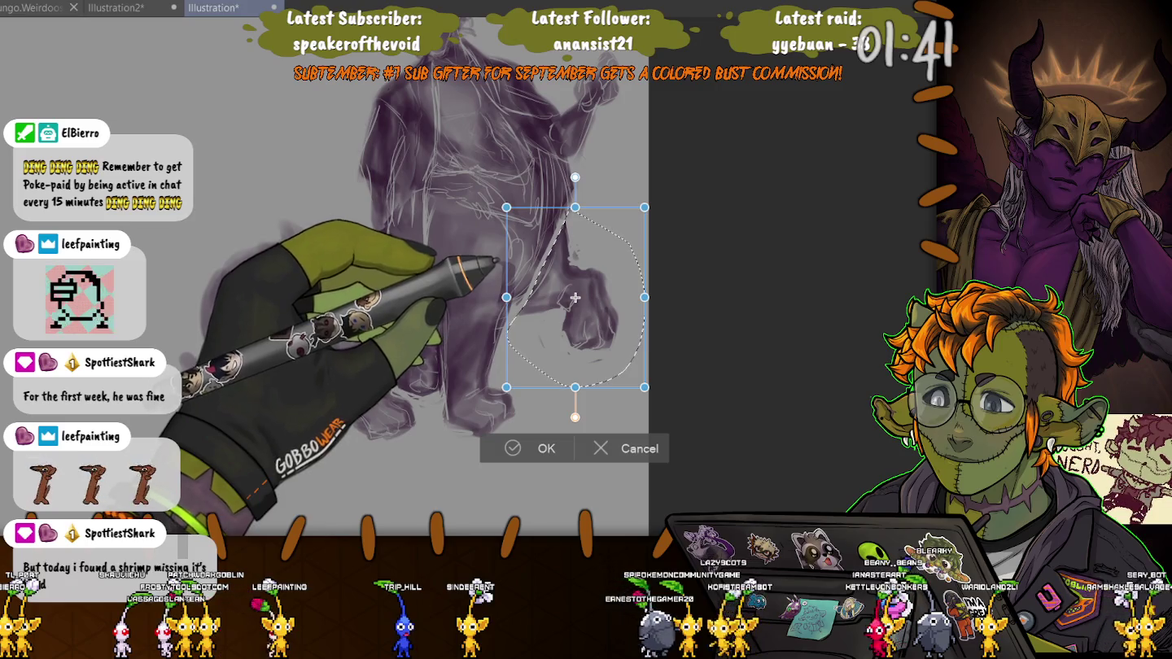
left_click_drag(574, 298, 577, 292)
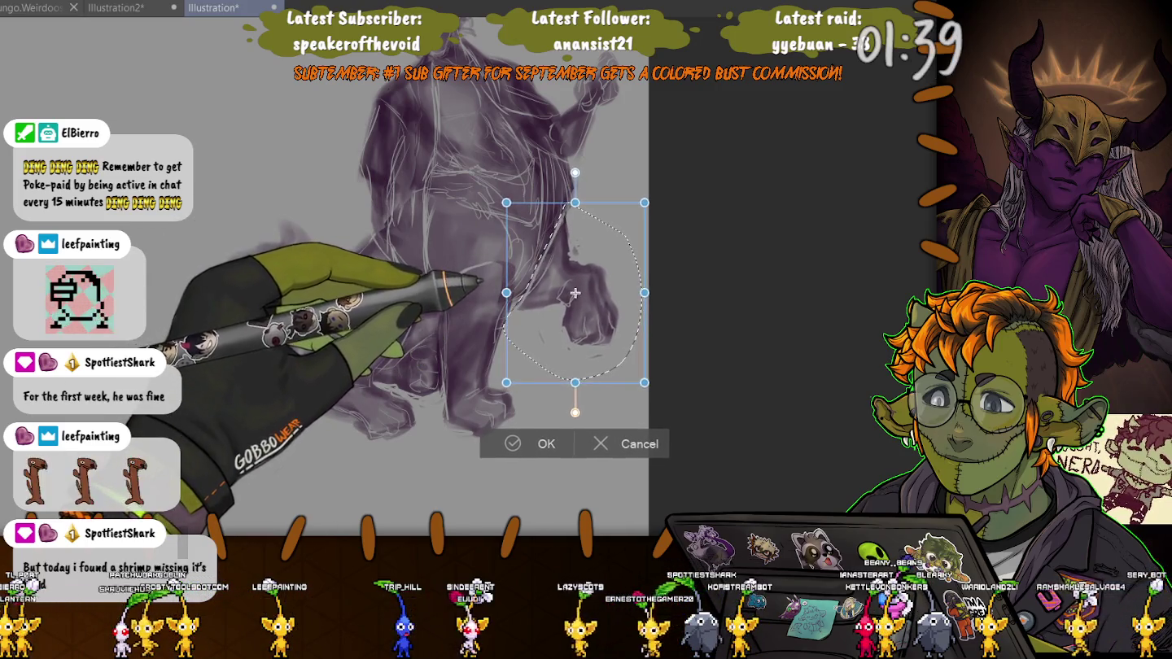
left_click(545, 443)
key("ctrl+d")
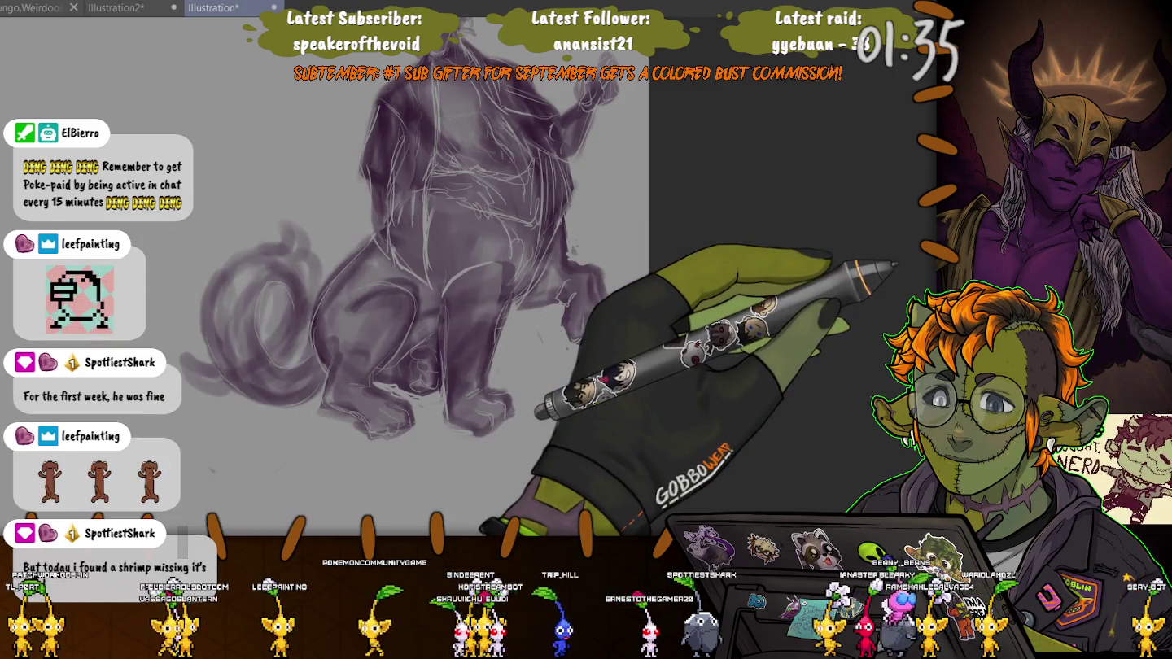
Reselect the right front paw, move it up-right with a slight tilt, then deselect.
left_click_drag(574, 246, 565, 256)
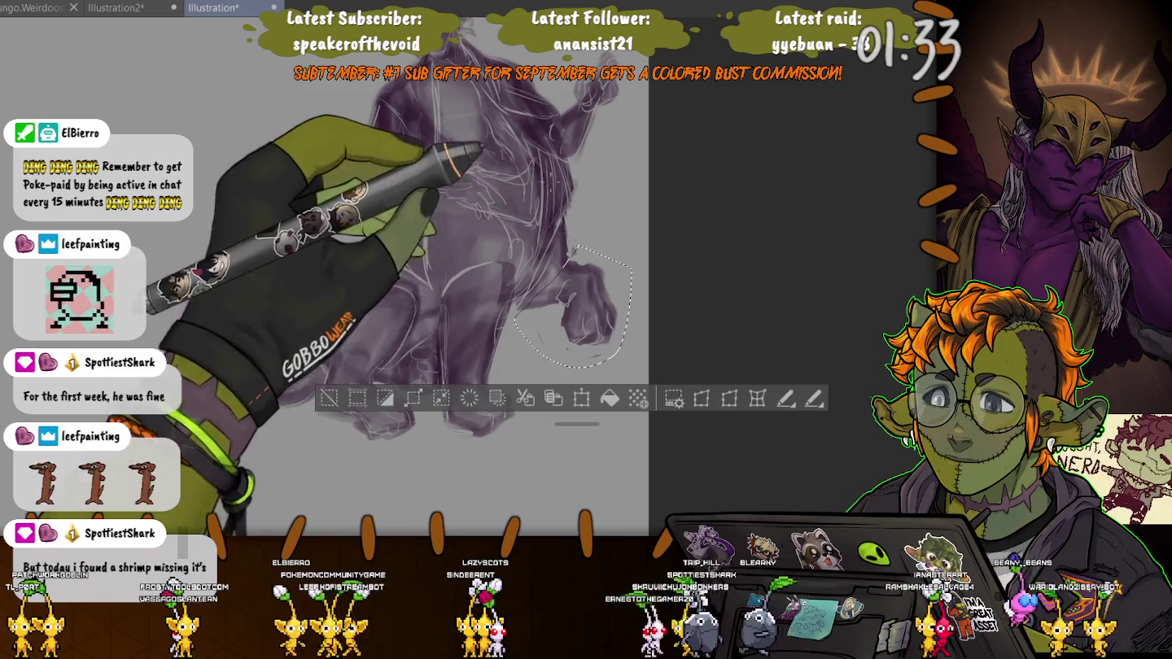
key("ctrl+t")
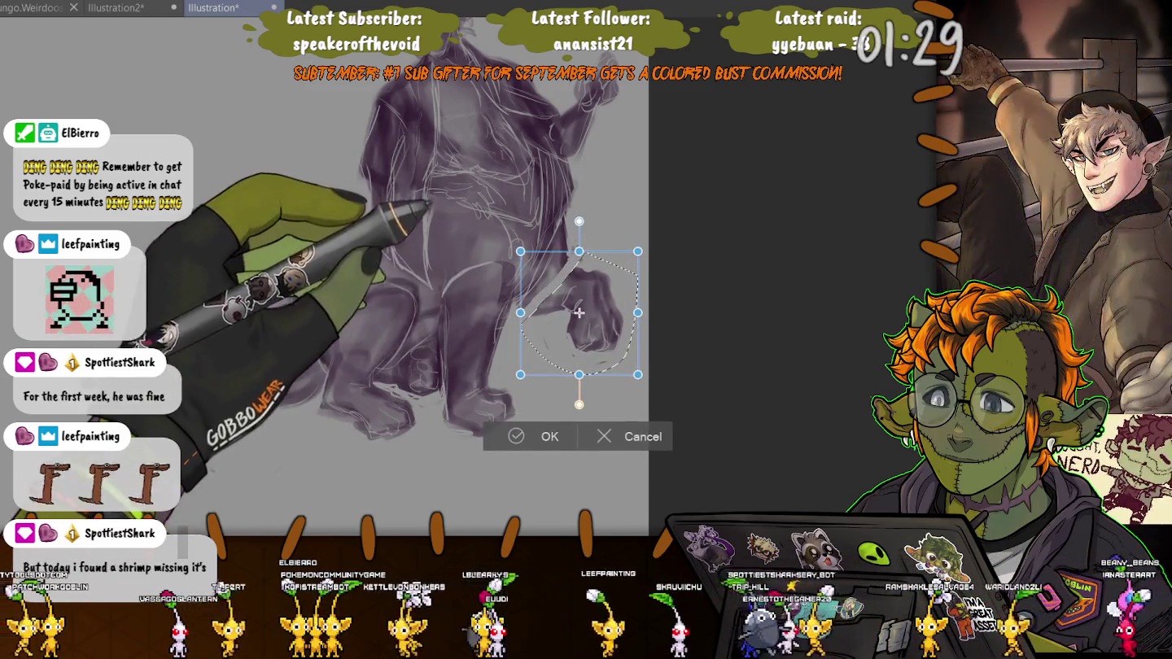
left_click_drag(578, 313, 590, 298)
left_click_drag(675, 367, 685, 352)
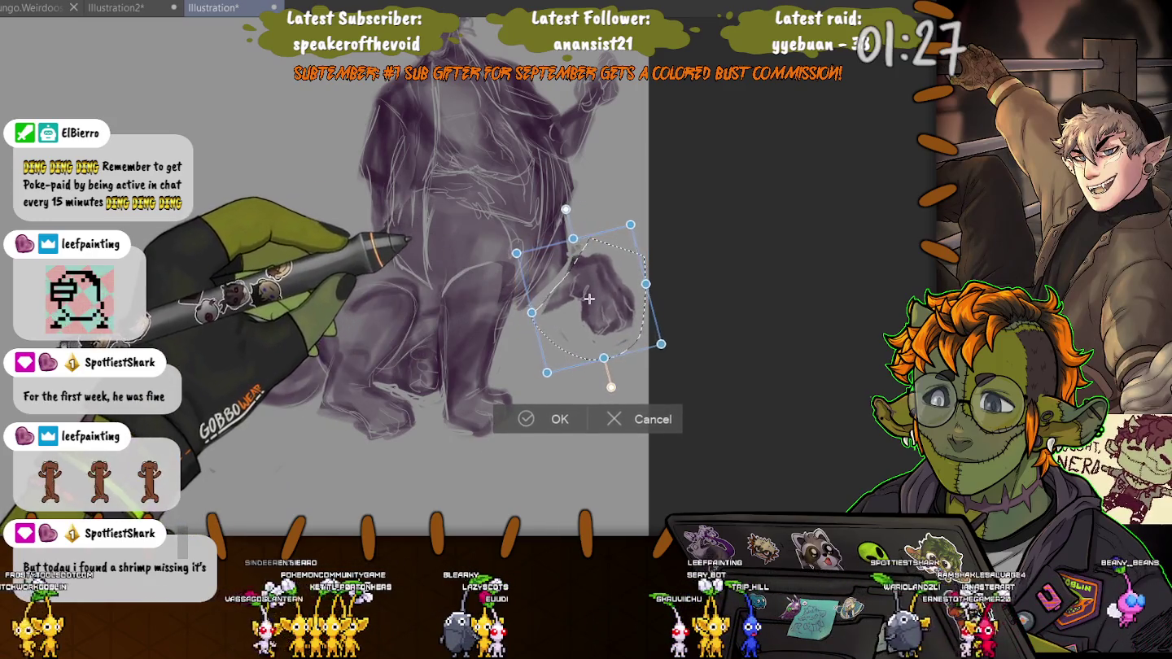
left_click_drag(588, 299, 592, 315)
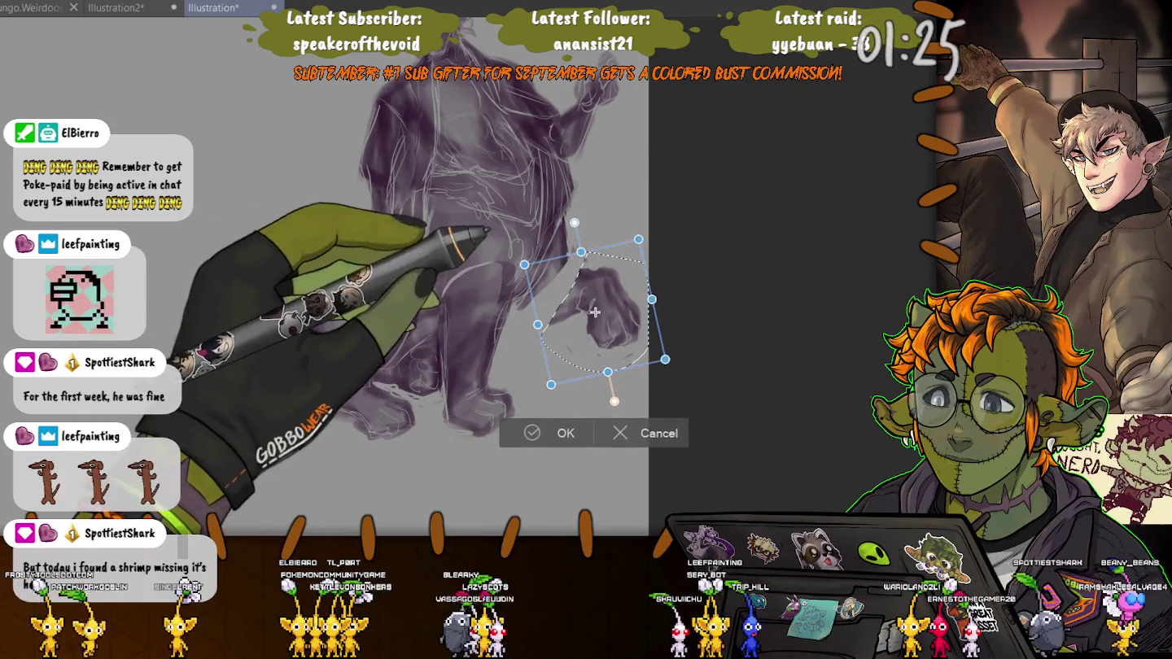
key("Return")
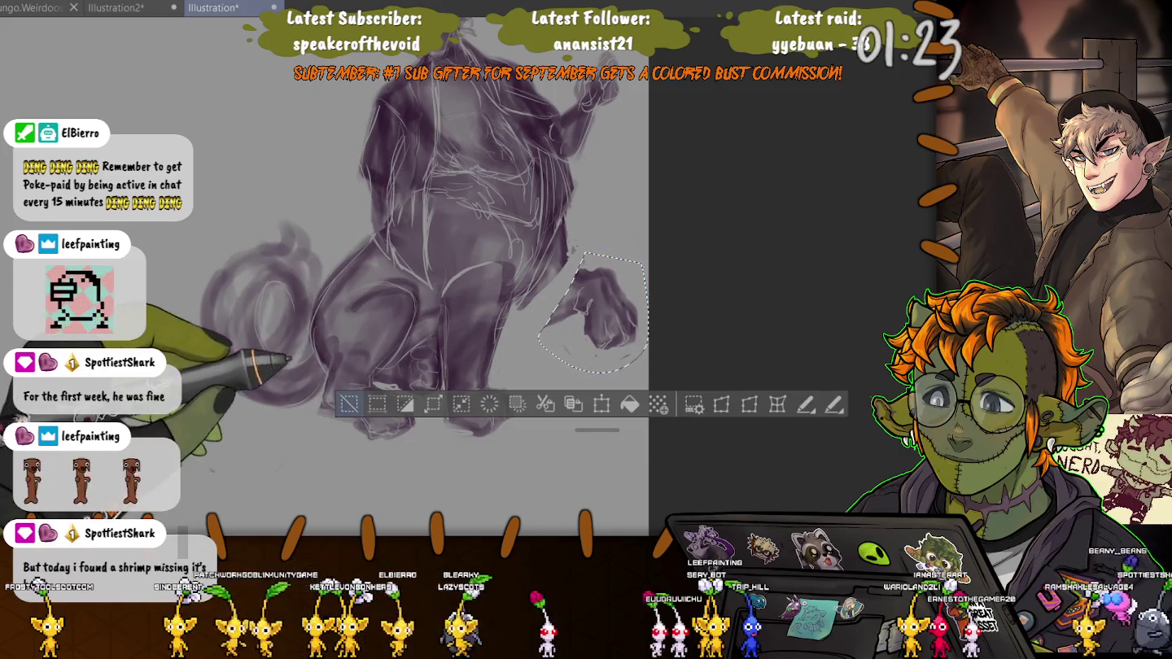
key("ctrl+d")
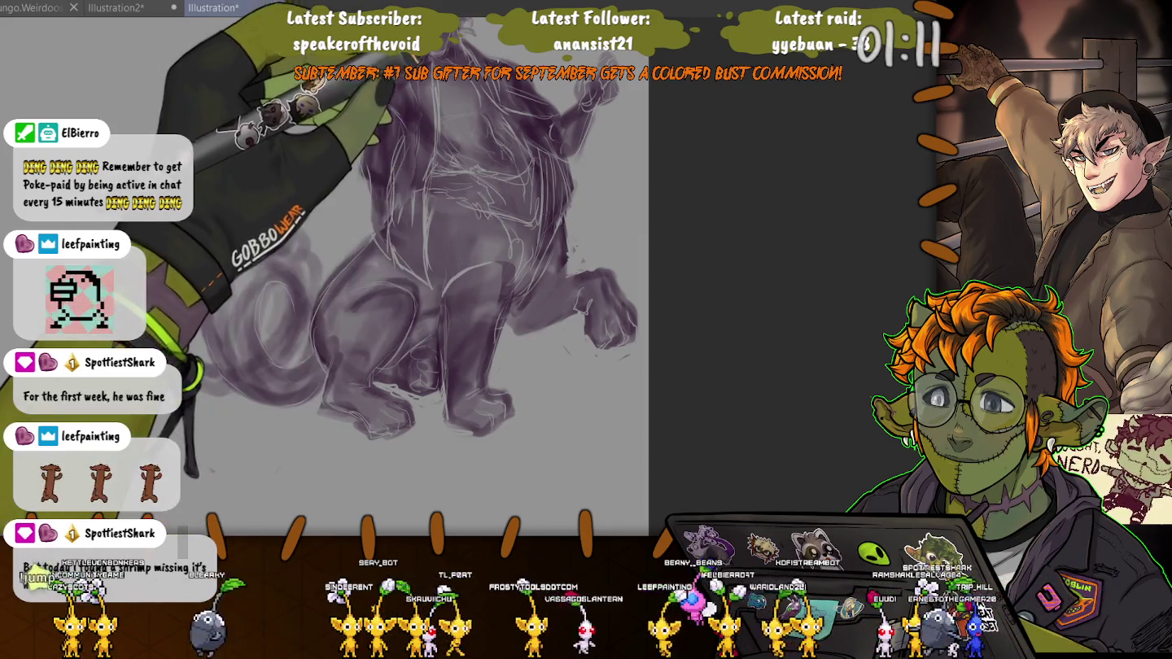
Pan down to see the whole figure and sketch a light line down its leg.
left_click_drag(553, 214, 560, 311)
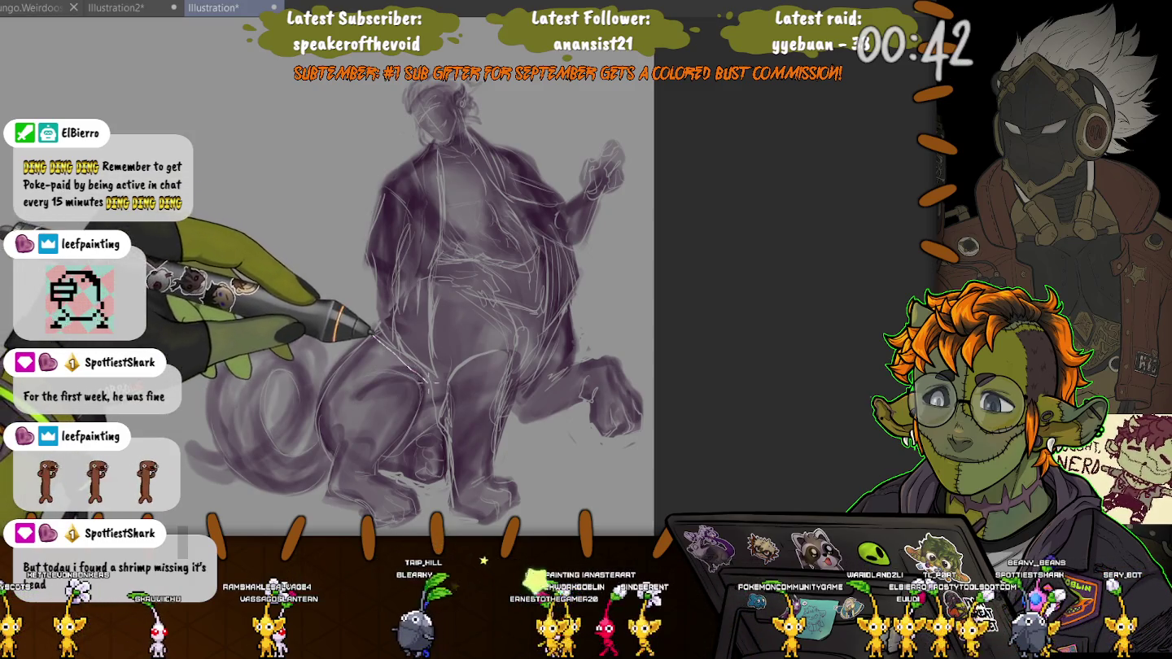
left_click_drag(370, 324, 445, 487)
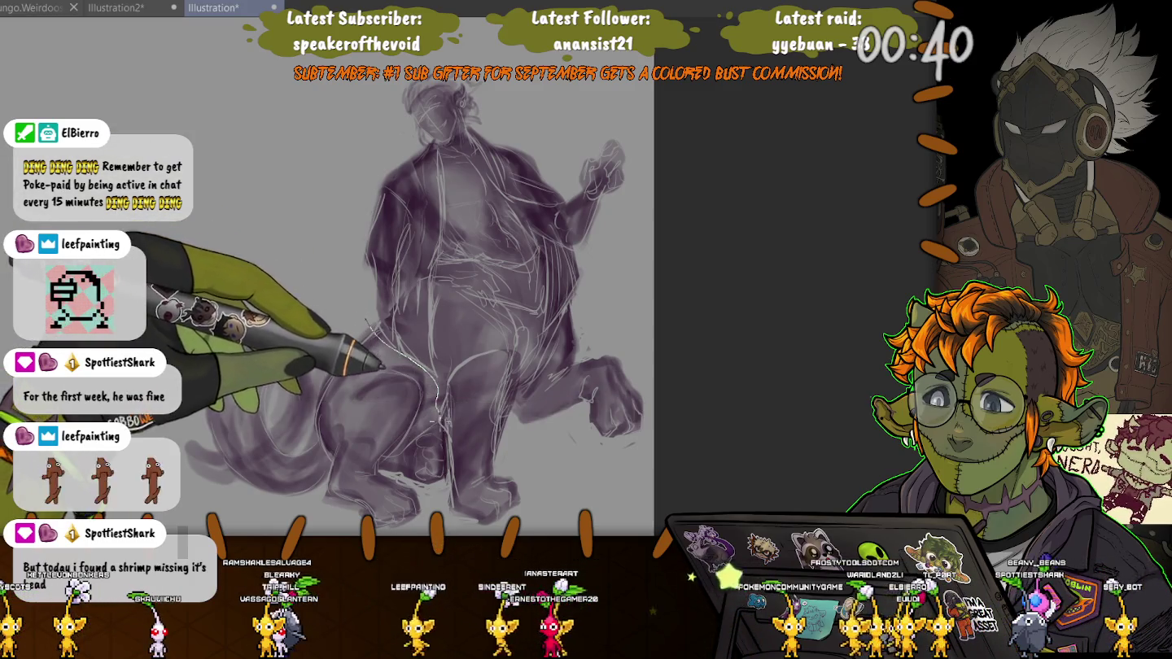
Lasso the tail and hind legs, rotate them slightly clockwise and shift them down-right.
left_click_drag(270, 270, 175, 398)
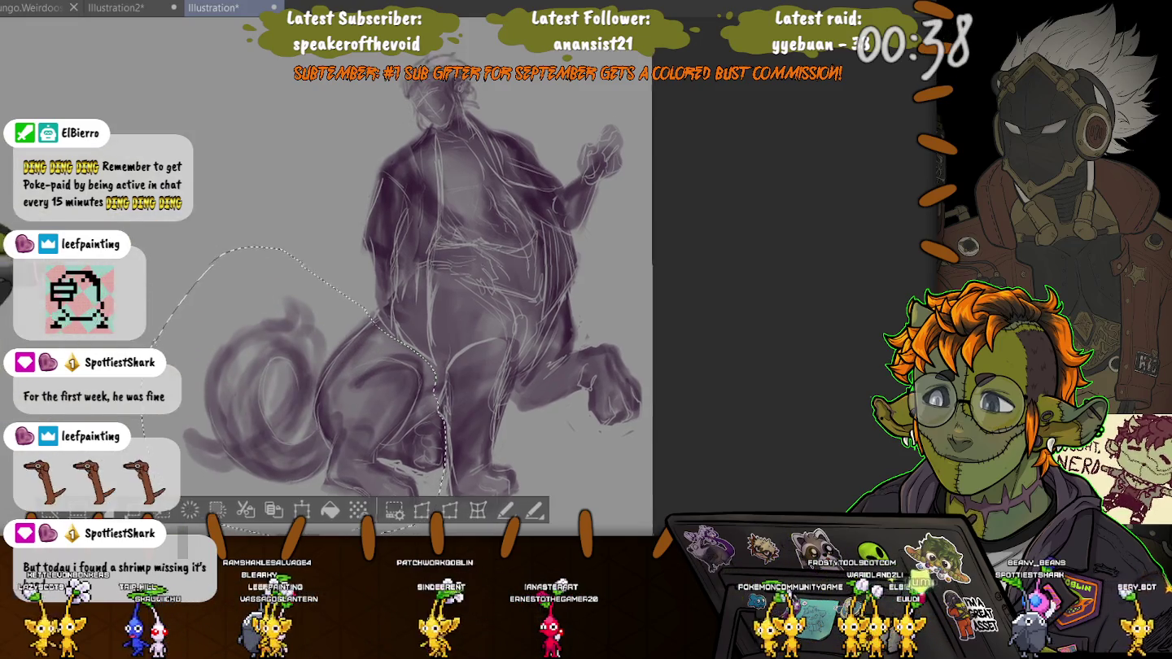
key("ctrl+t")
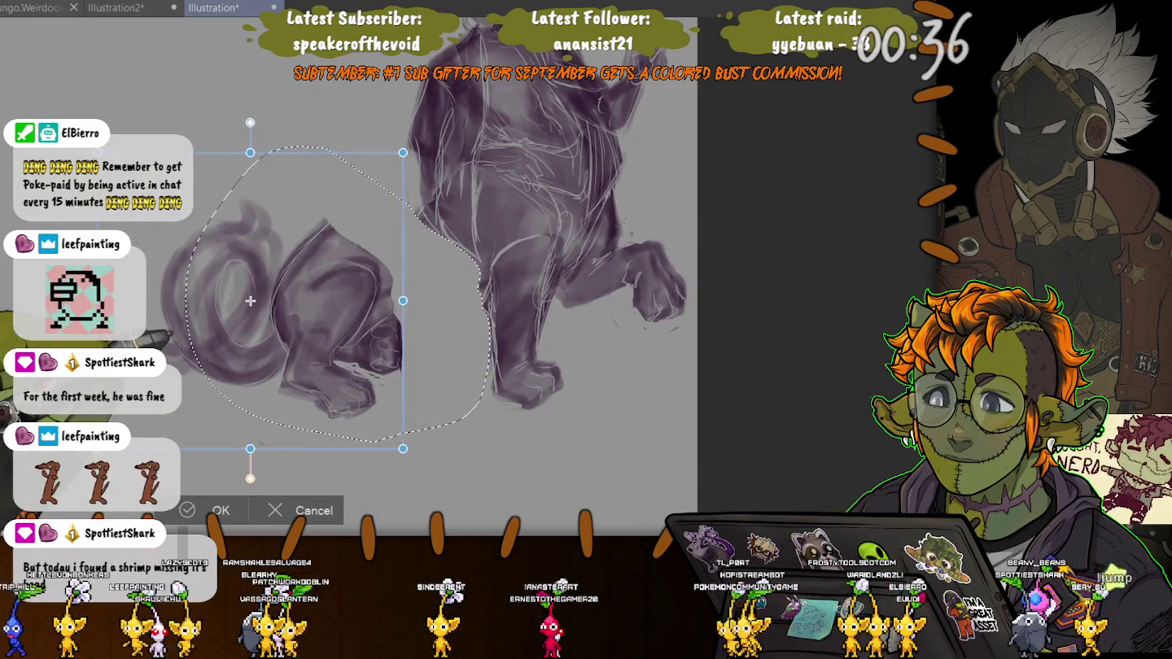
left_click_drag(432, 147, 444, 177)
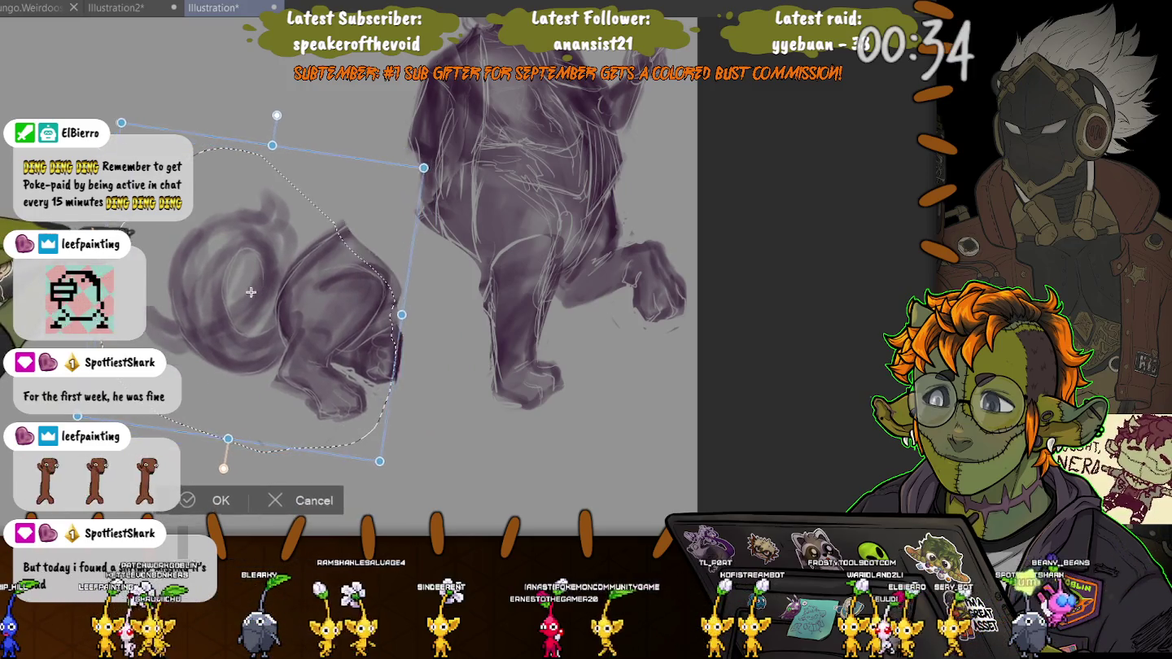
left_click_drag(251, 293, 263, 301)
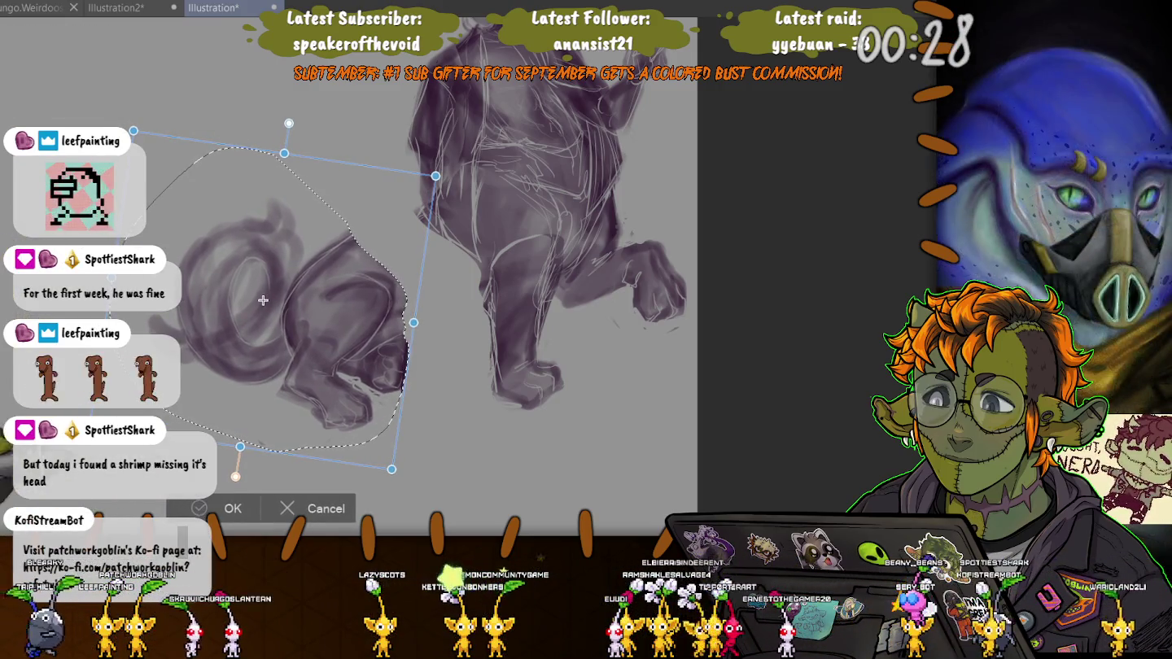
key("Return")
key("ctrl+d")
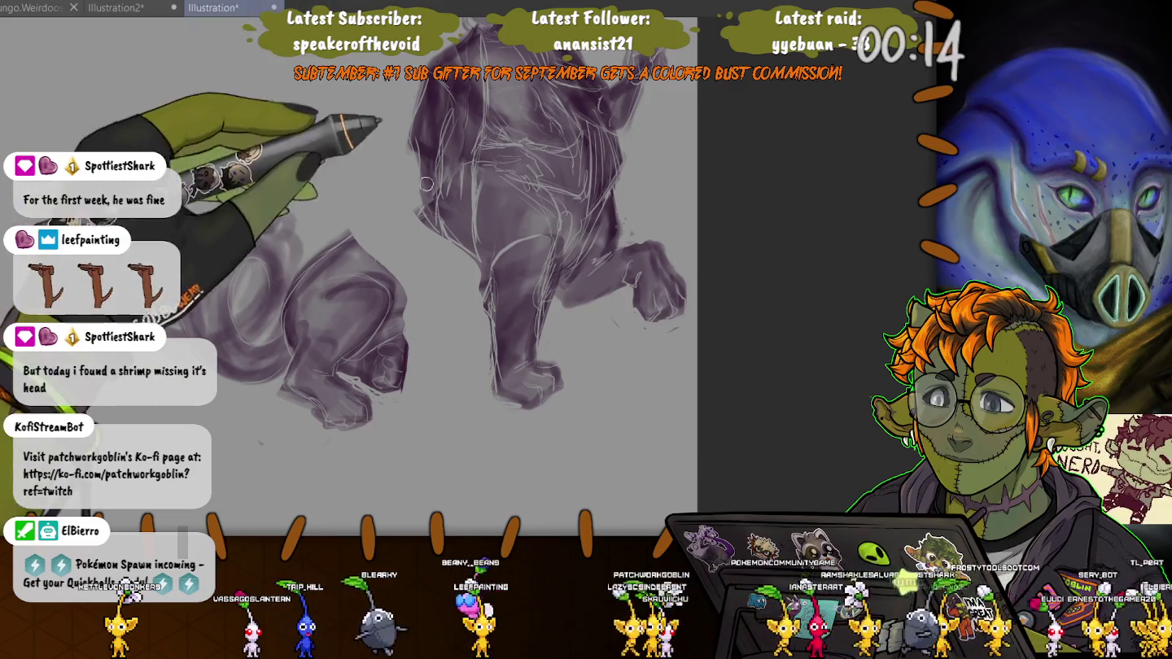
Paint over the creature's tail line in dark purple and add a short dark stroke.
left_click_drag(362, 236, 415, 208)
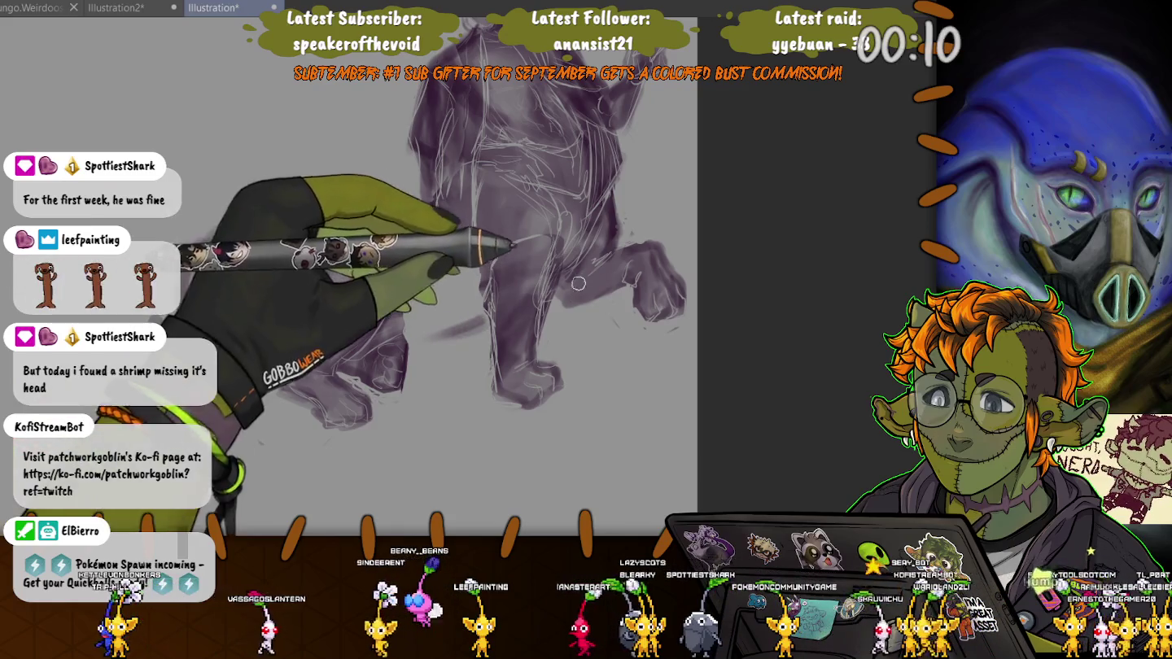
left_click_drag(429, 337, 482, 319)
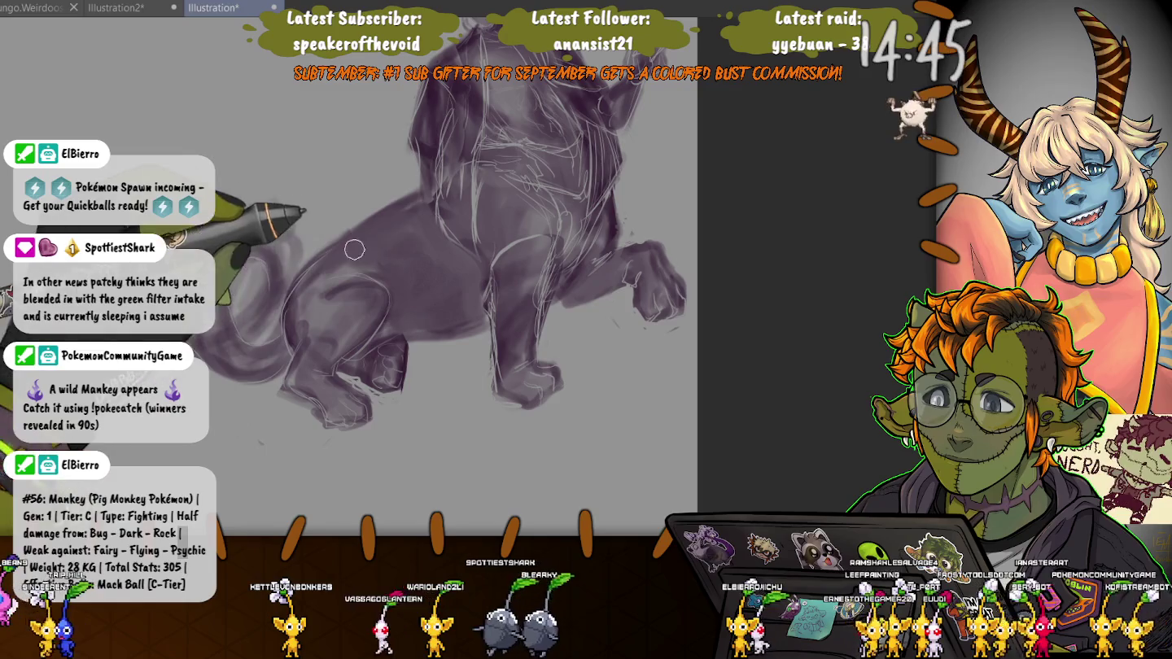
left_click_drag(363, 290, 379, 340)
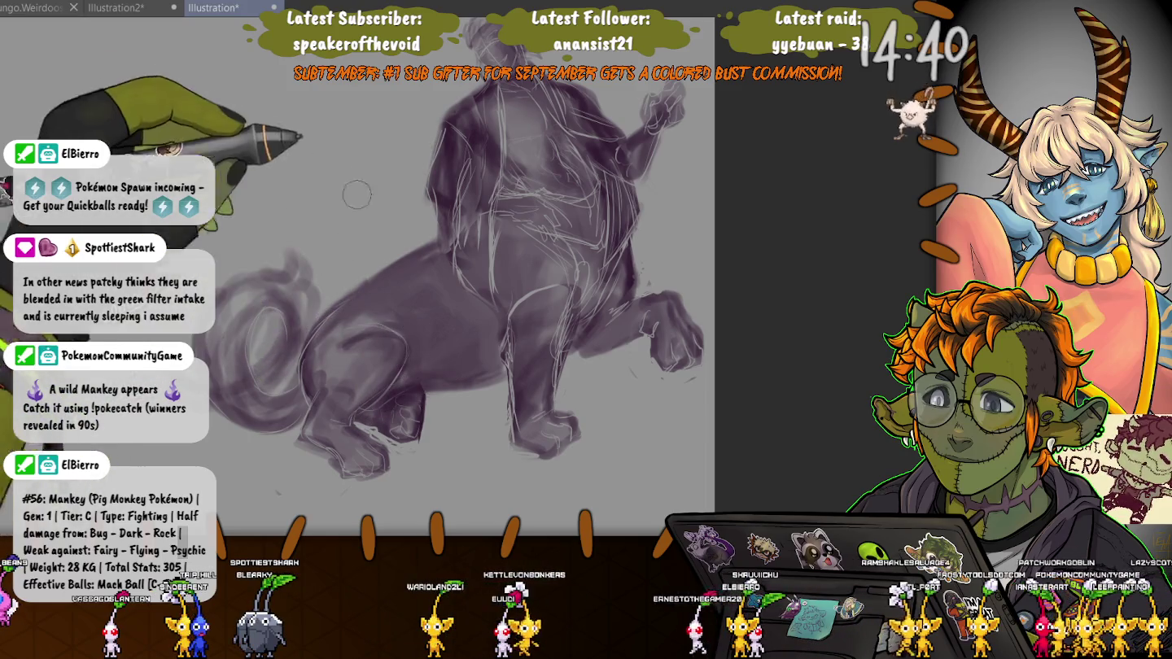
left_click_drag(441, 369, 345, 334)
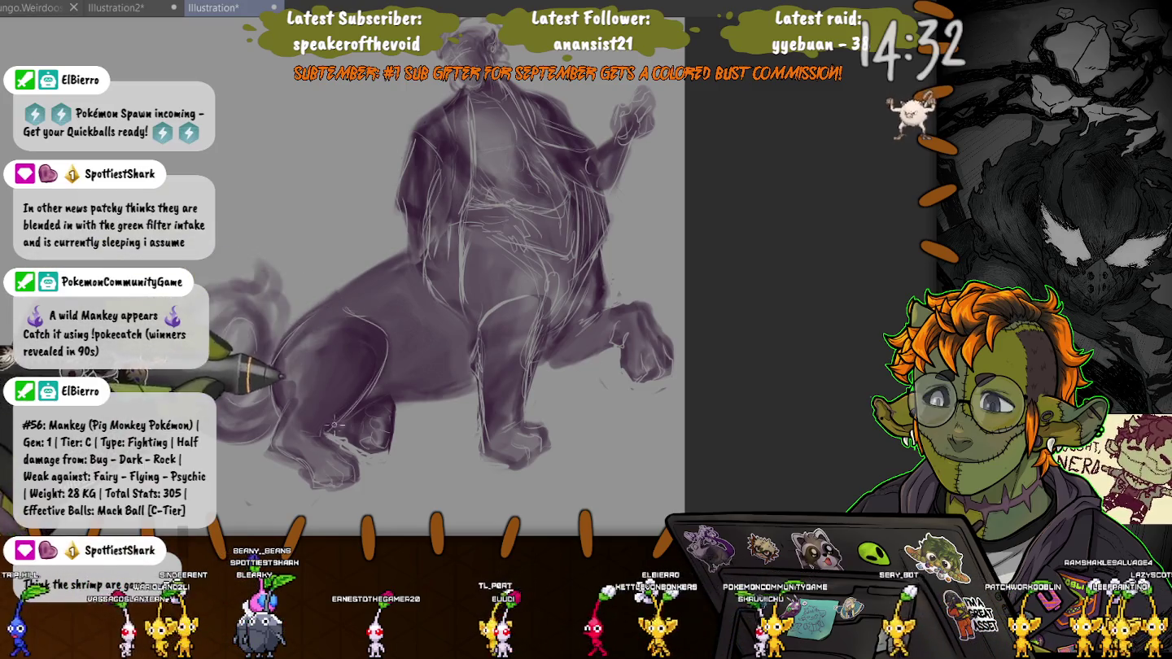
Darken the haunch, hindquarters and belly, then lasso the front foot for transforming.
mouse_move(382, 378)
left_mouse_down()
mouse_move(343, 321)
mouse_move(298, 322)
mouse_move(360, 293)
left_mouse_up()
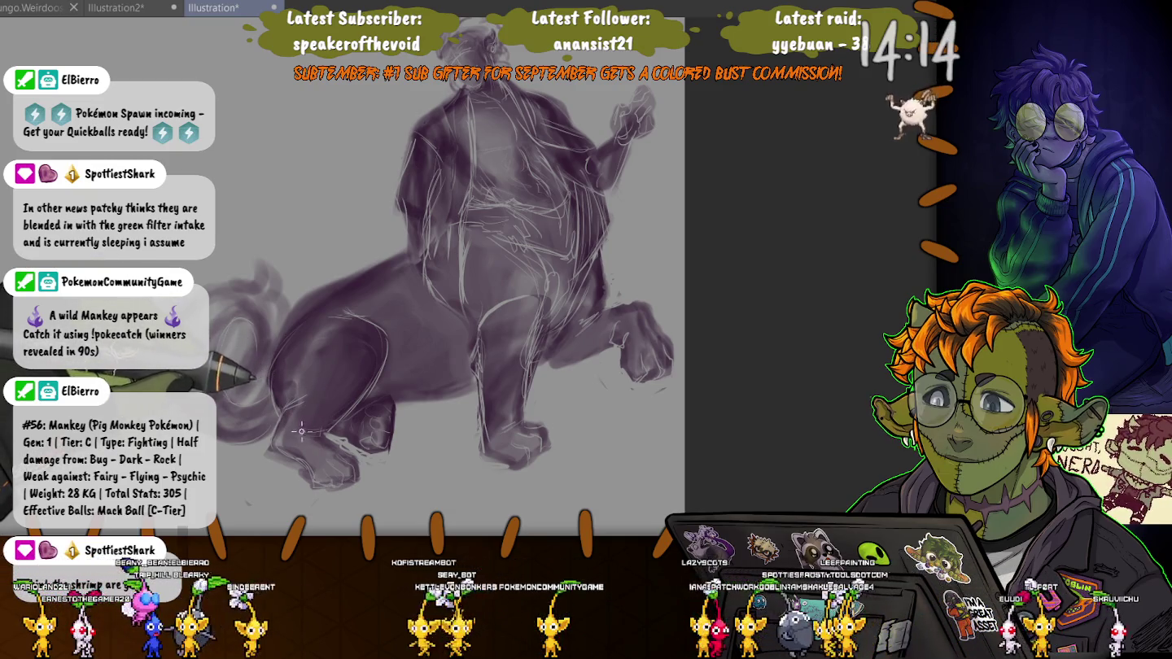
left_click_drag(301, 432, 322, 393)
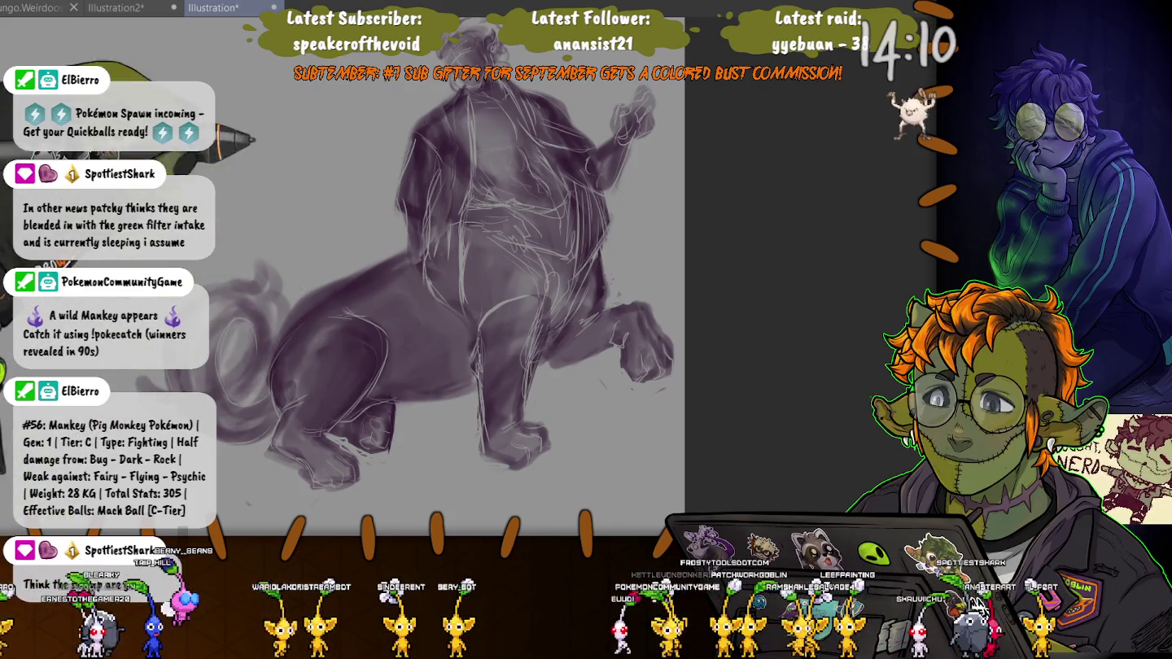
left_click_drag(358, 211, 336, 193)
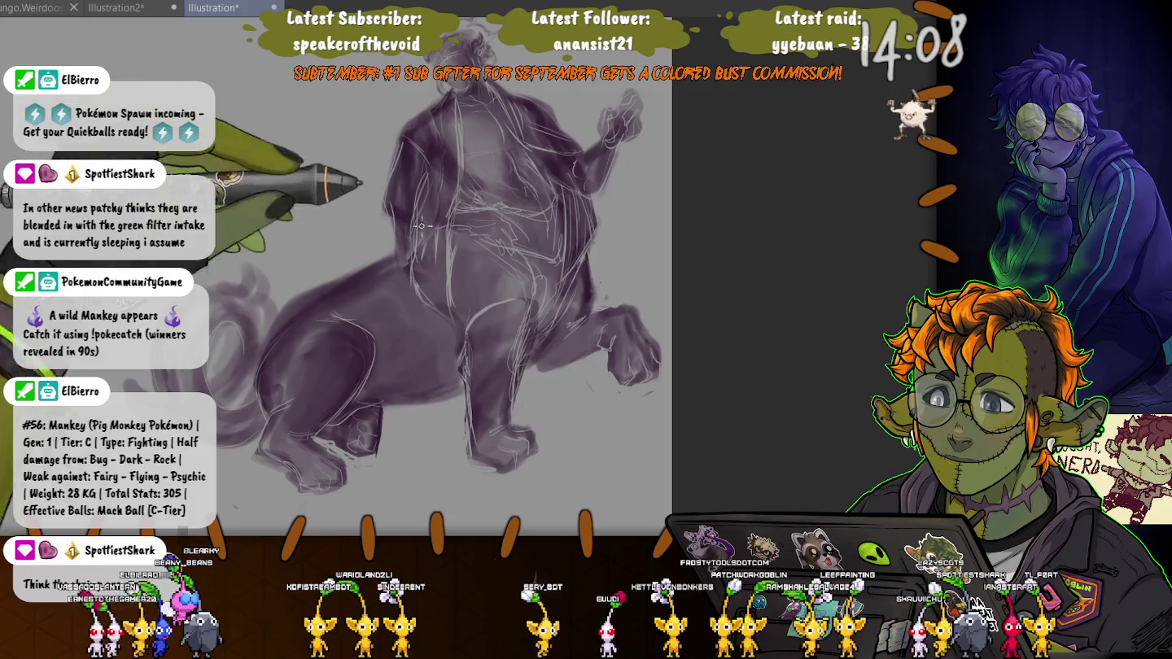
mouse_move(325, 341)
left_mouse_down()
mouse_move(486, 293)
mouse_move(339, 358)
left_mouse_up()
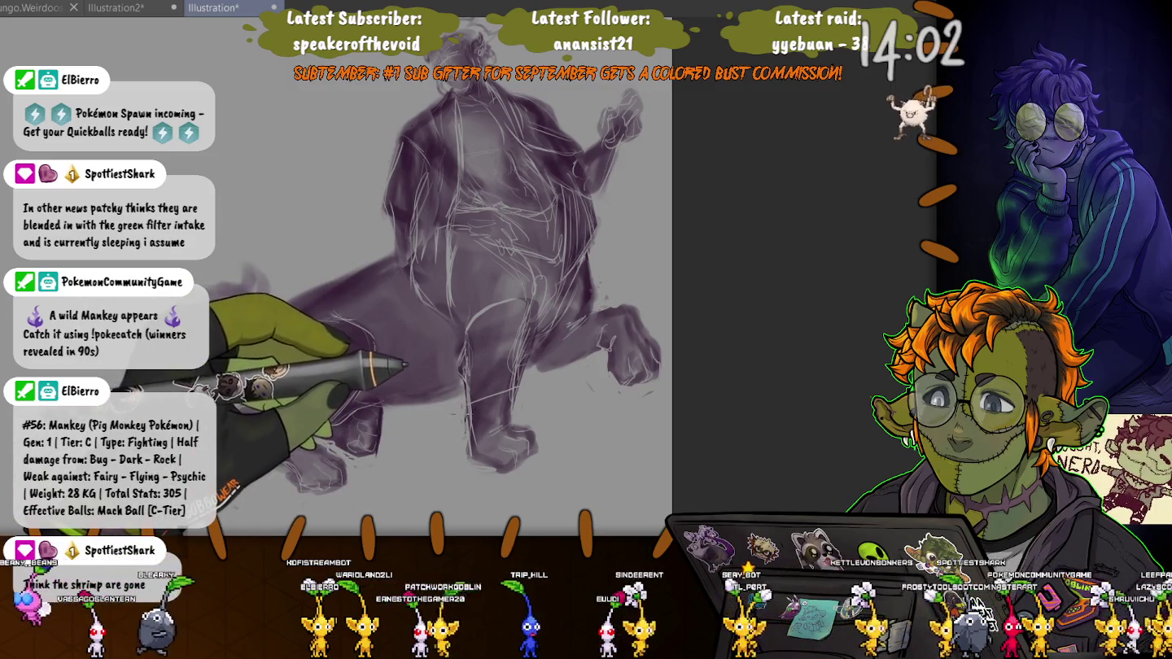
left_click_drag(488, 389, 445, 443)
key("ctrl+t")
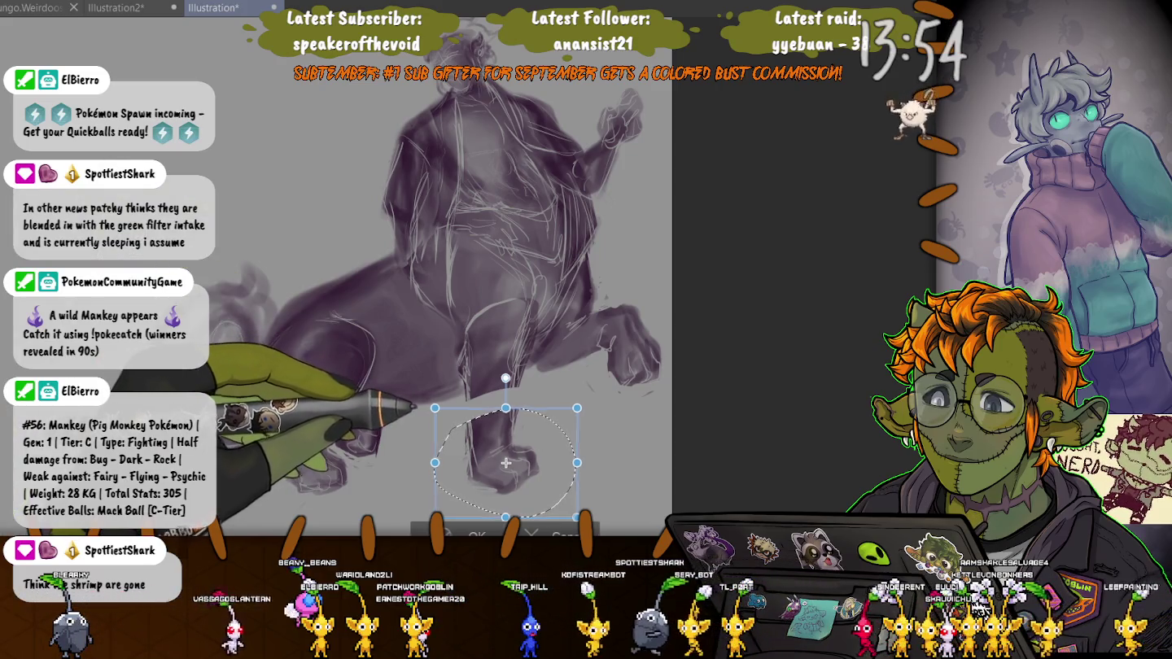
Nudge the front foot slightly right and down, then paint the lower body darker purple.
left_click_drag(504, 462, 507, 464)
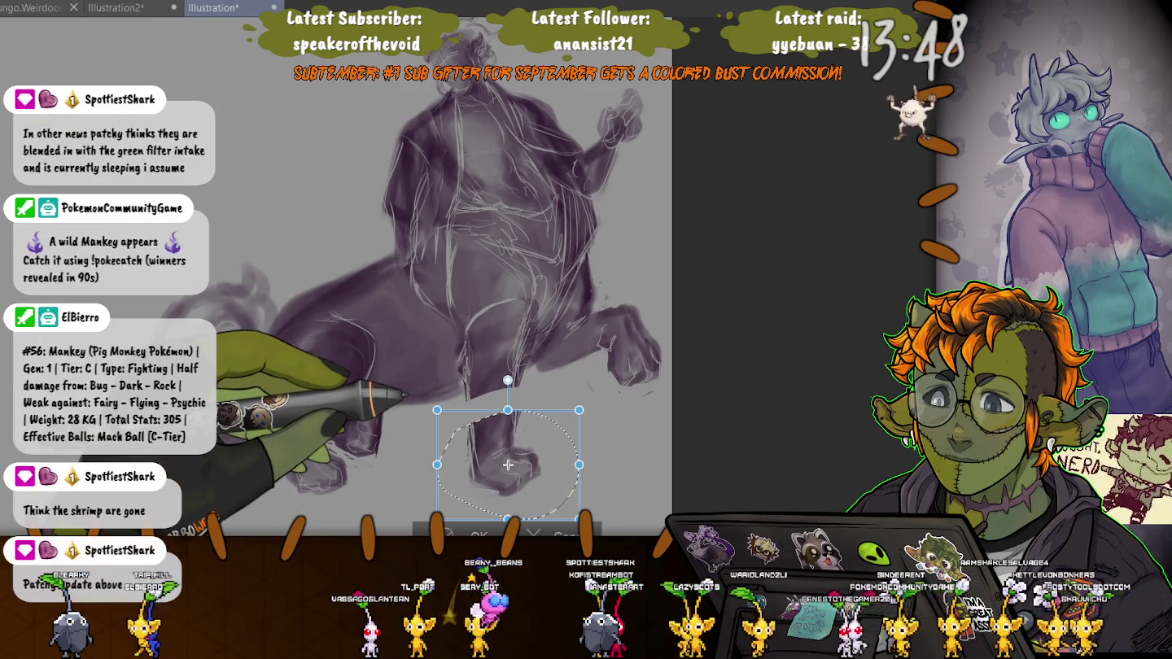
key("Return")
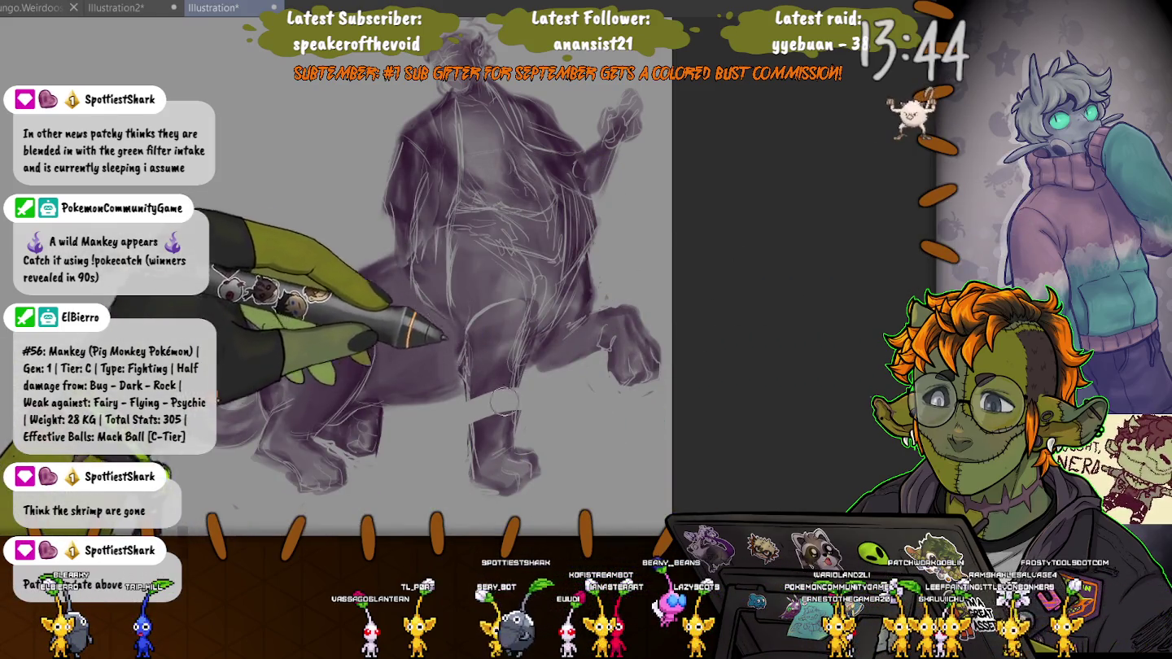
mouse_move(407, 383)
left_mouse_down()
mouse_move(494, 370)
mouse_move(513, 437)
mouse_move(326, 424)
mouse_move(244, 342)
mouse_move(211, 269)
left_mouse_up()
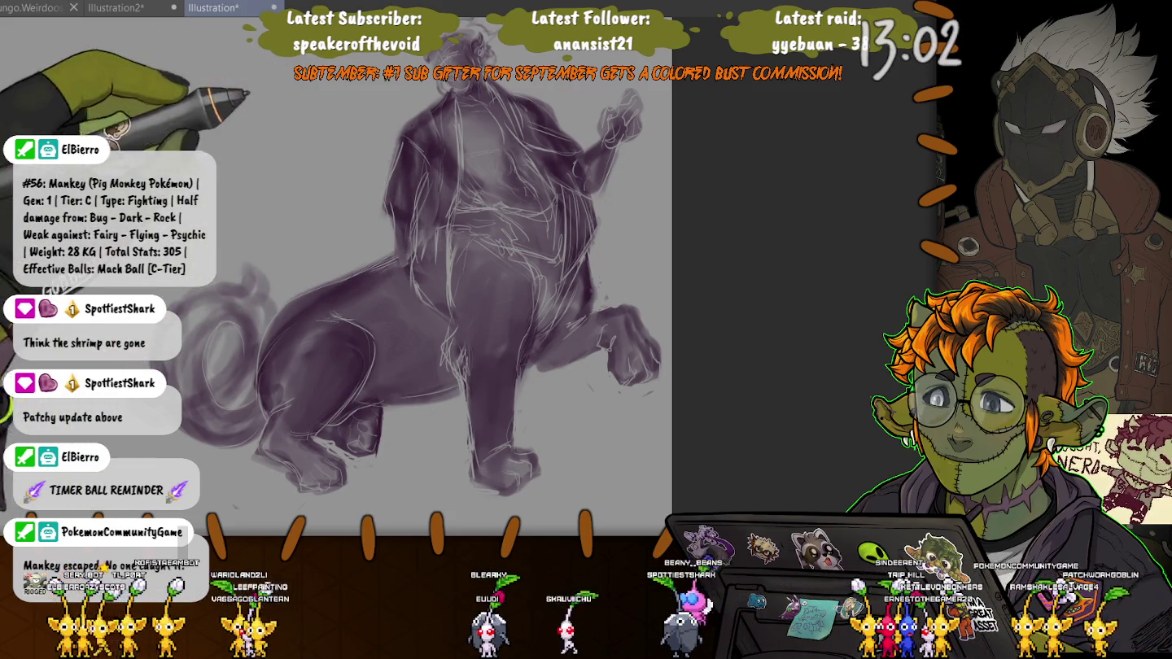
scroll(335, 218, "up", 3)
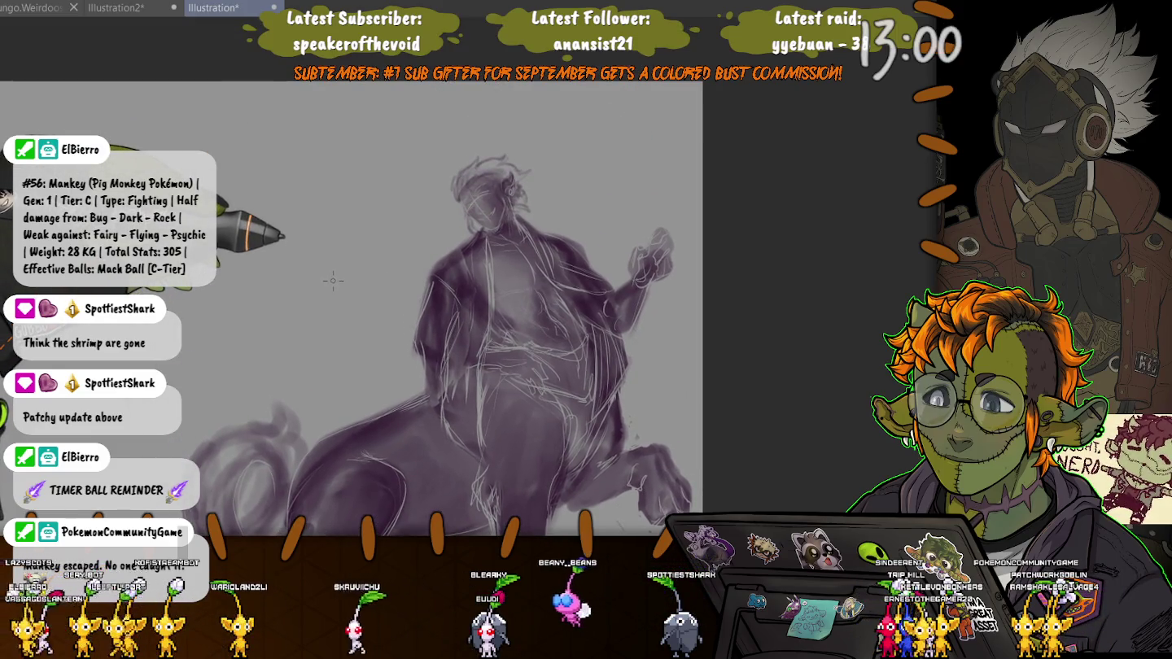
left_click_drag(332, 286, 368, 167)
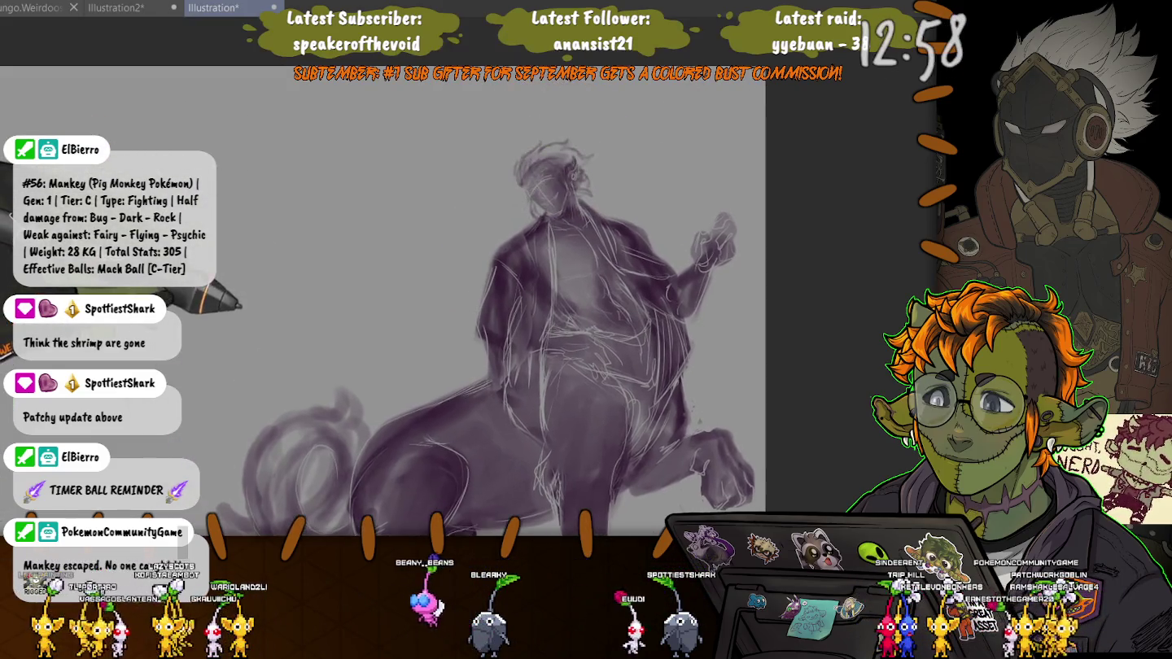
left_click_drag(366, 284, 378, 285)
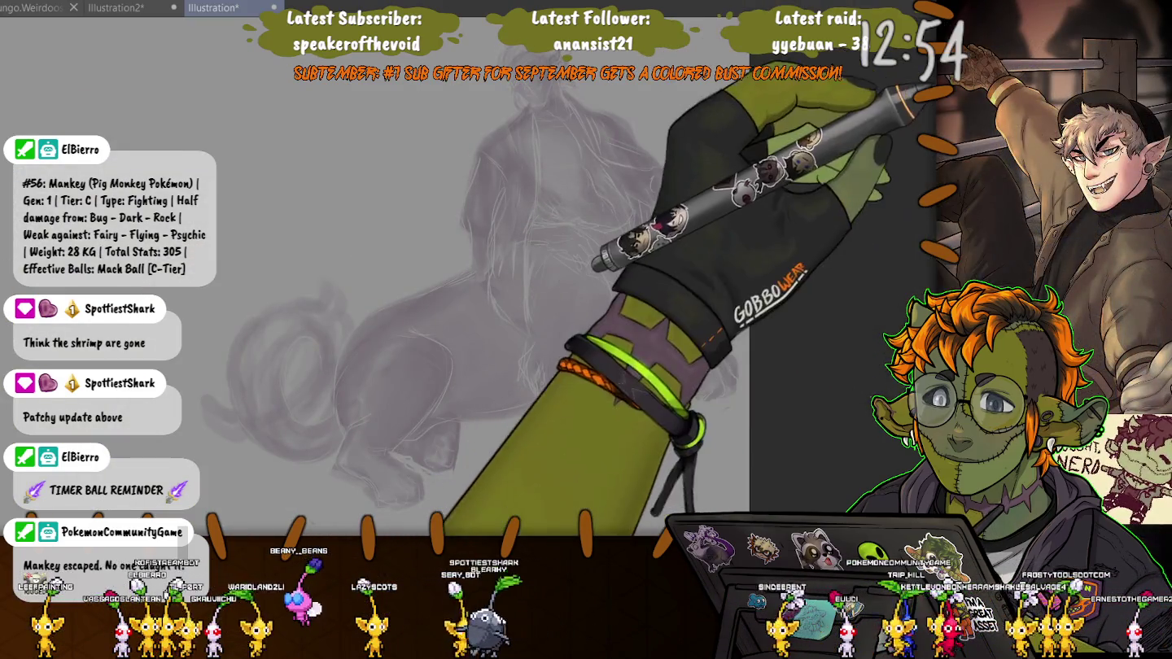
scroll(502, 195, "up", 3)
scroll(502, 196, "up", 2)
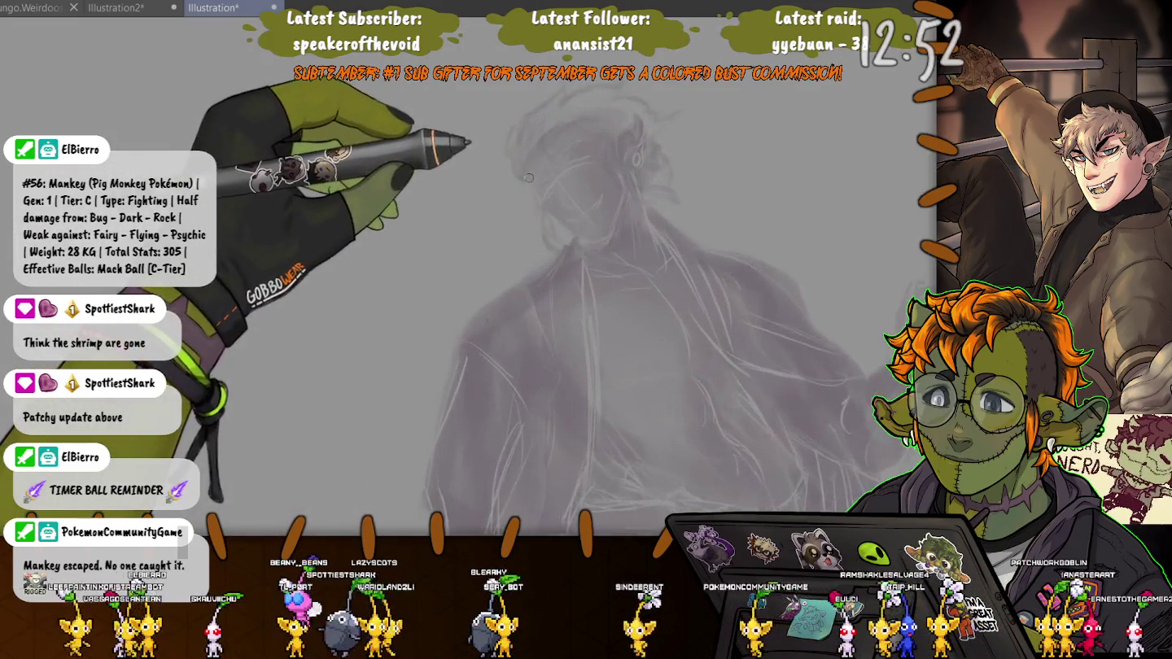
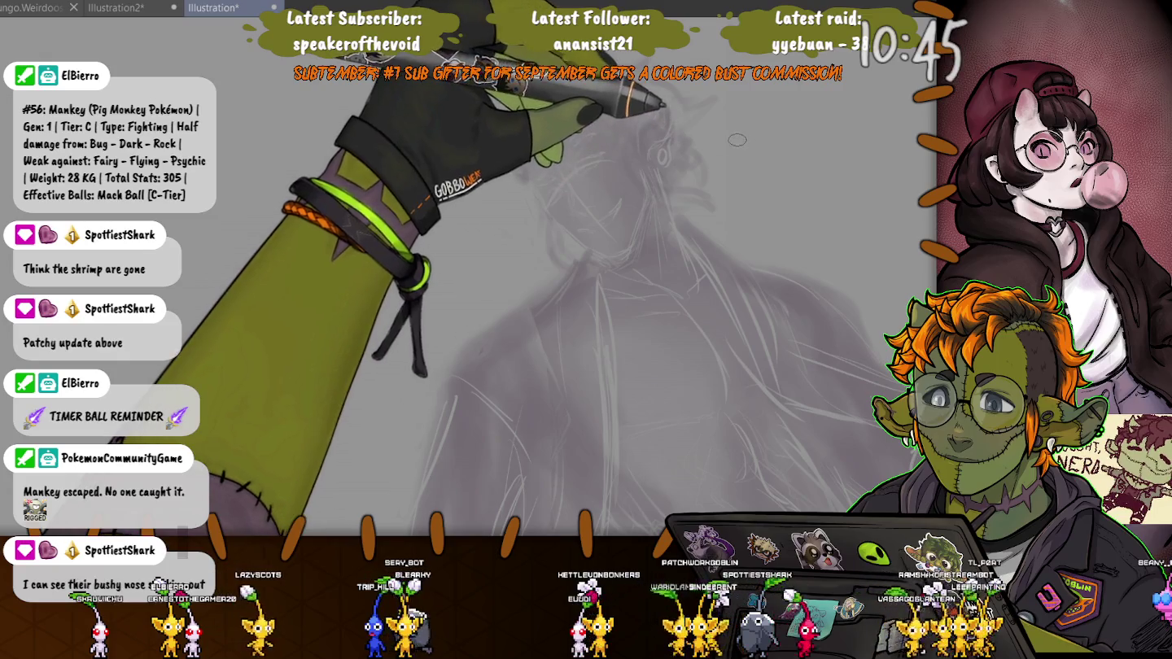
Write a handwritten 'Hunt' reference note beside the figure, then undo it.
mouse_move(735, 126)
left_mouse_down()
mouse_move(743, 174)
mouse_move(782, 167)
left_mouse_up()
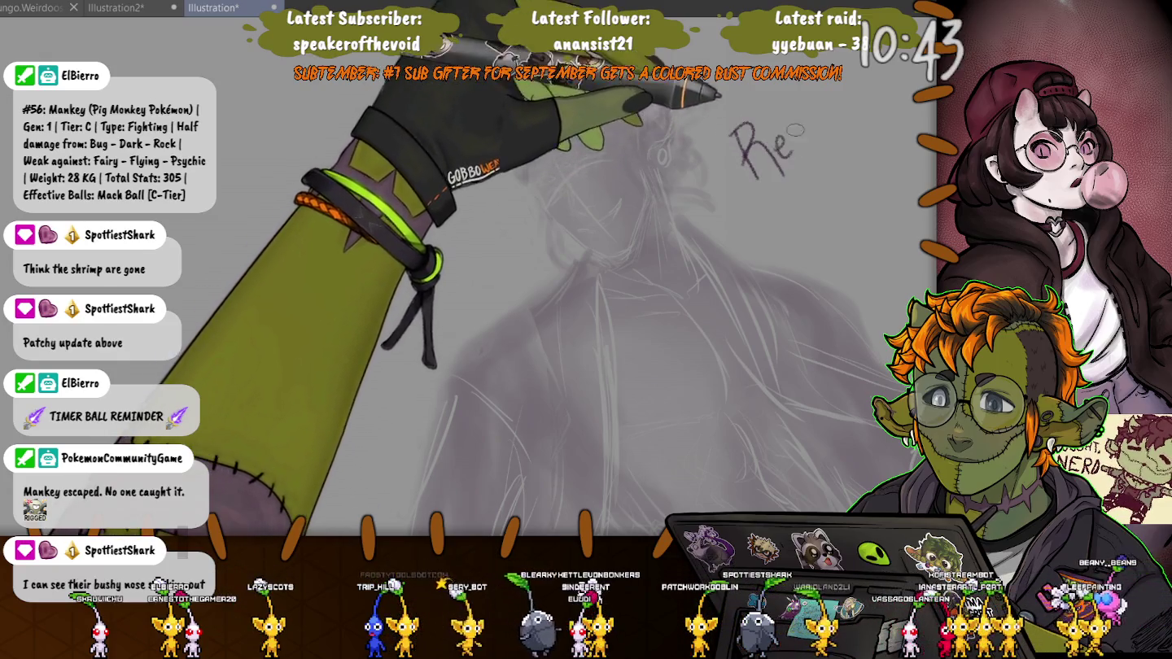
mouse_move(793, 104)
left_mouse_down()
mouse_move(779, 175)
mouse_move(802, 130)
left_mouse_up()
left_click_drag(772, 191, 768, 229)
mouse_move(792, 187)
left_mouse_down()
mouse_move(786, 223)
mouse_move(787, 210)
mouse_move(807, 230)
mouse_move(829, 222)
left_mouse_up()
mouse_move(817, 200)
left_mouse_down()
mouse_move(839, 195)
mouse_move(840, 224)
mouse_move(867, 214)
mouse_move(873, 232)
left_mouse_up()
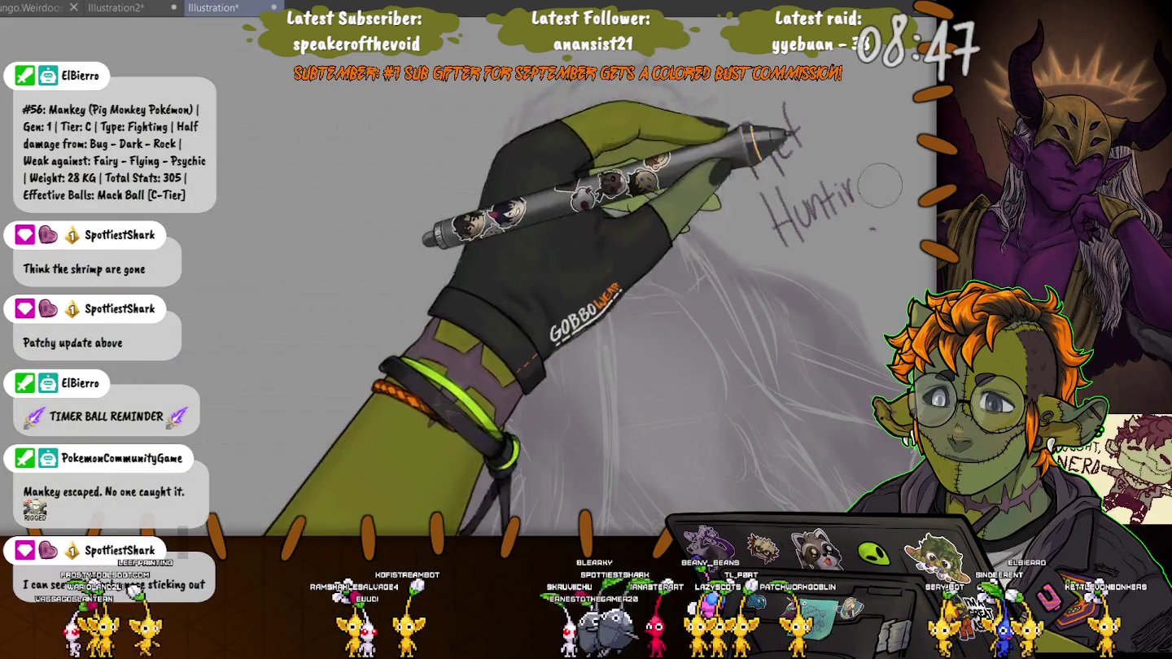
key("ctrl+z")
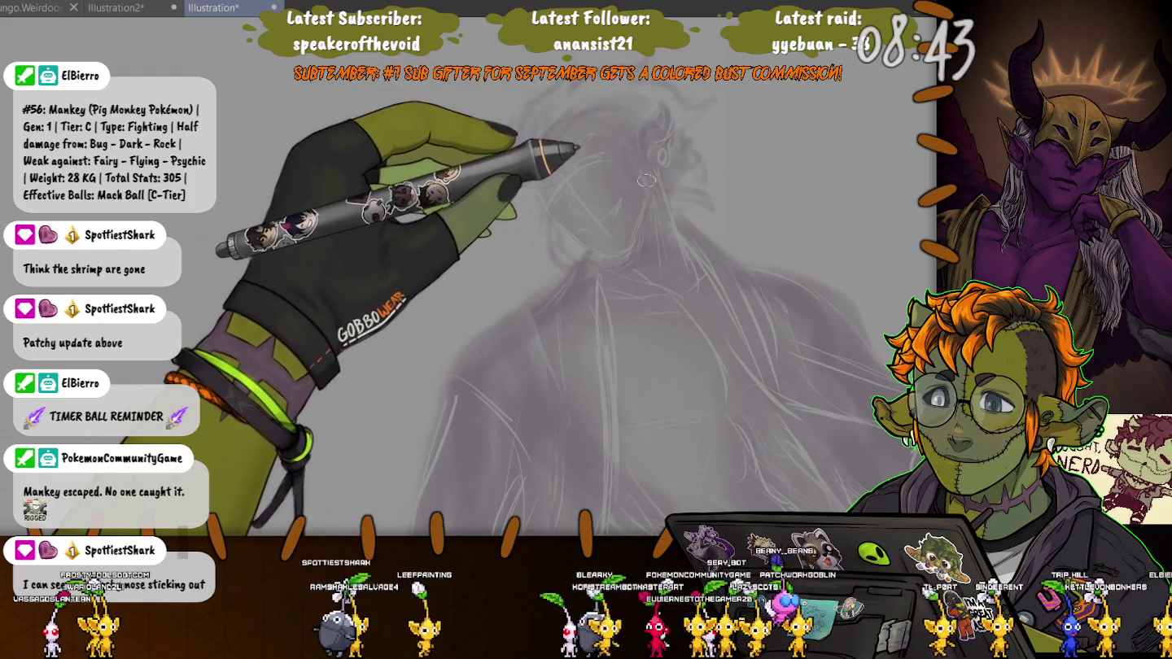
Add an ear stroke, extend the jaw toward the cheek, and sketch the grinning mouth.
left_click_drag(649, 171, 655, 195)
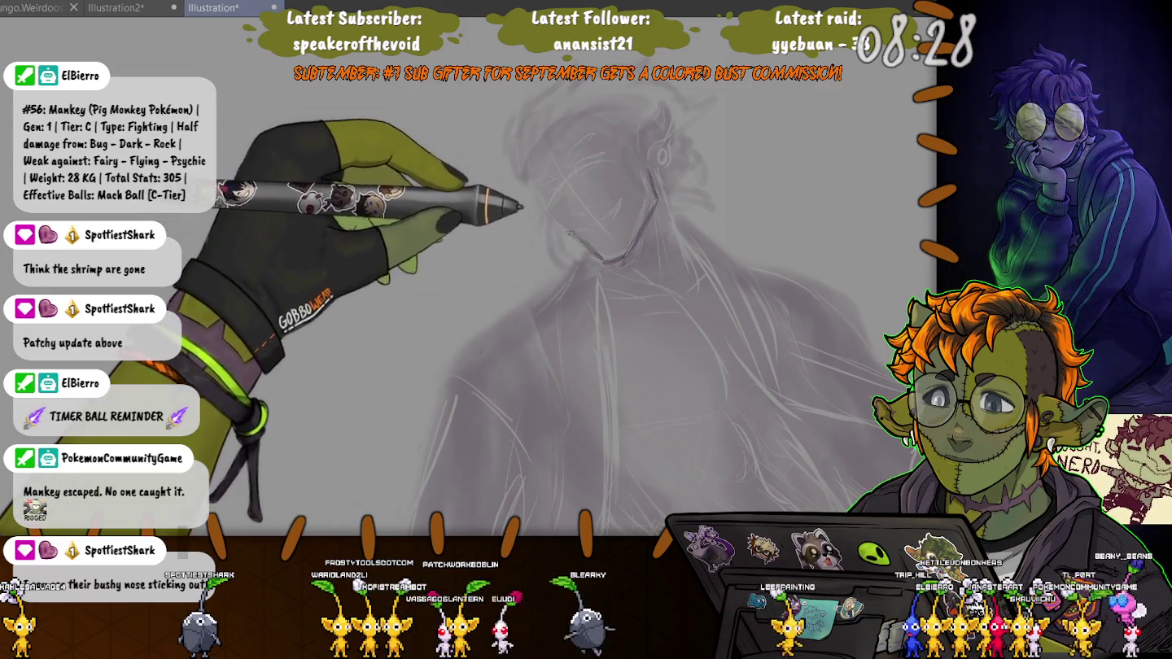
left_click_drag(591, 248, 535, 188)
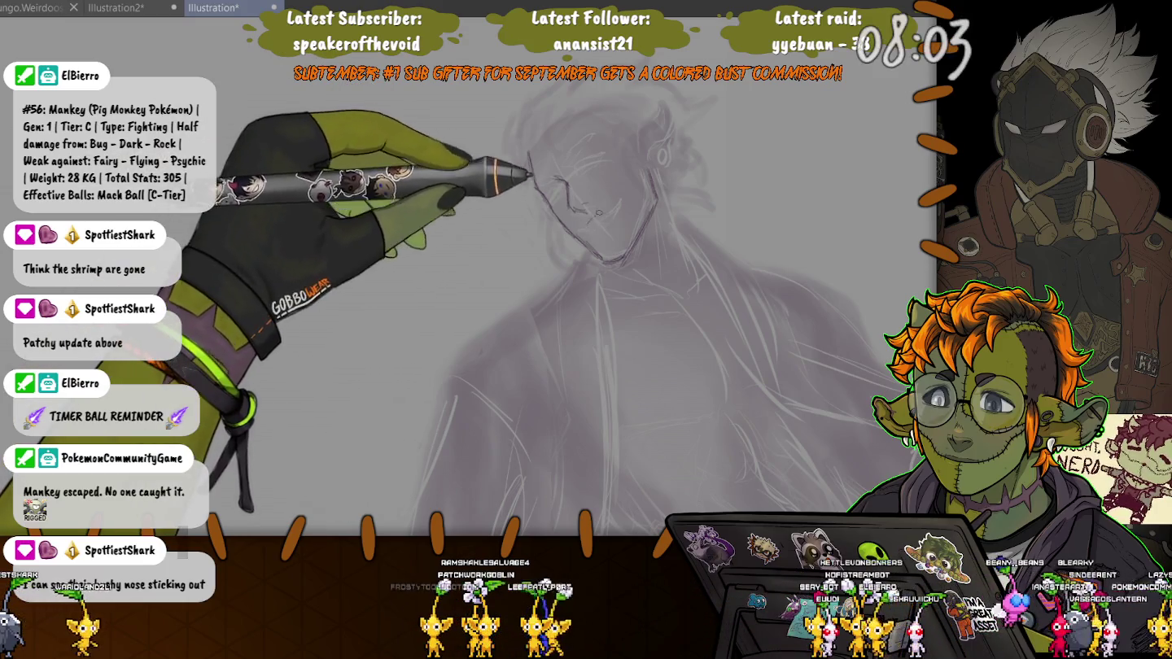
left_click_drag(583, 210, 609, 204)
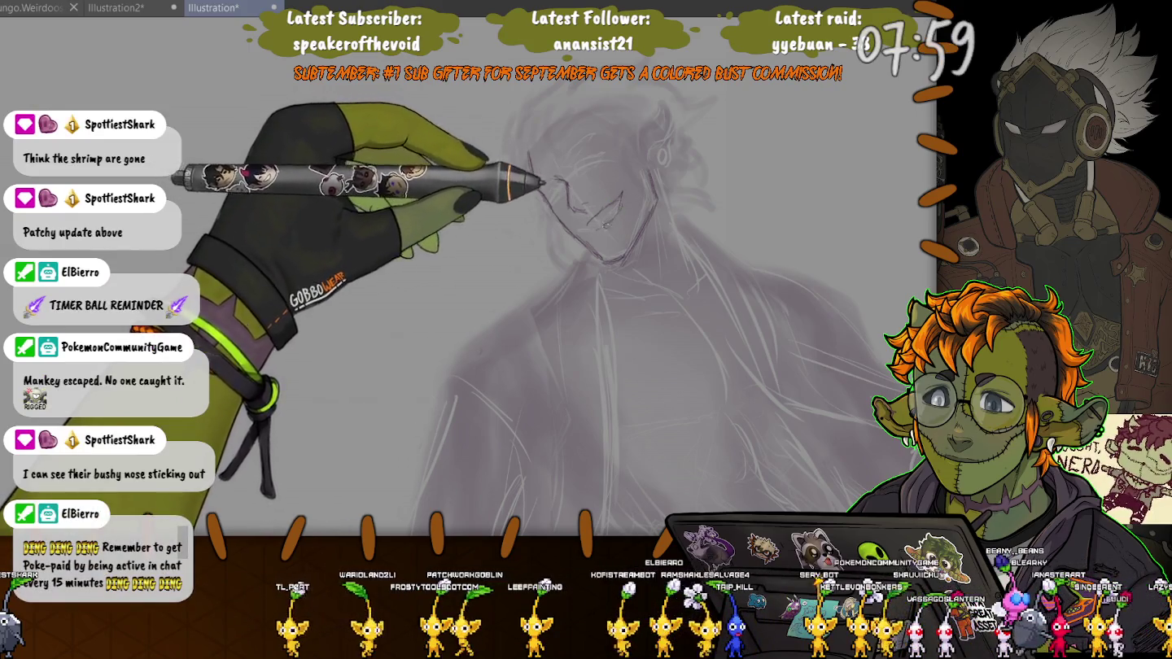
left_click_drag(590, 219, 588, 229)
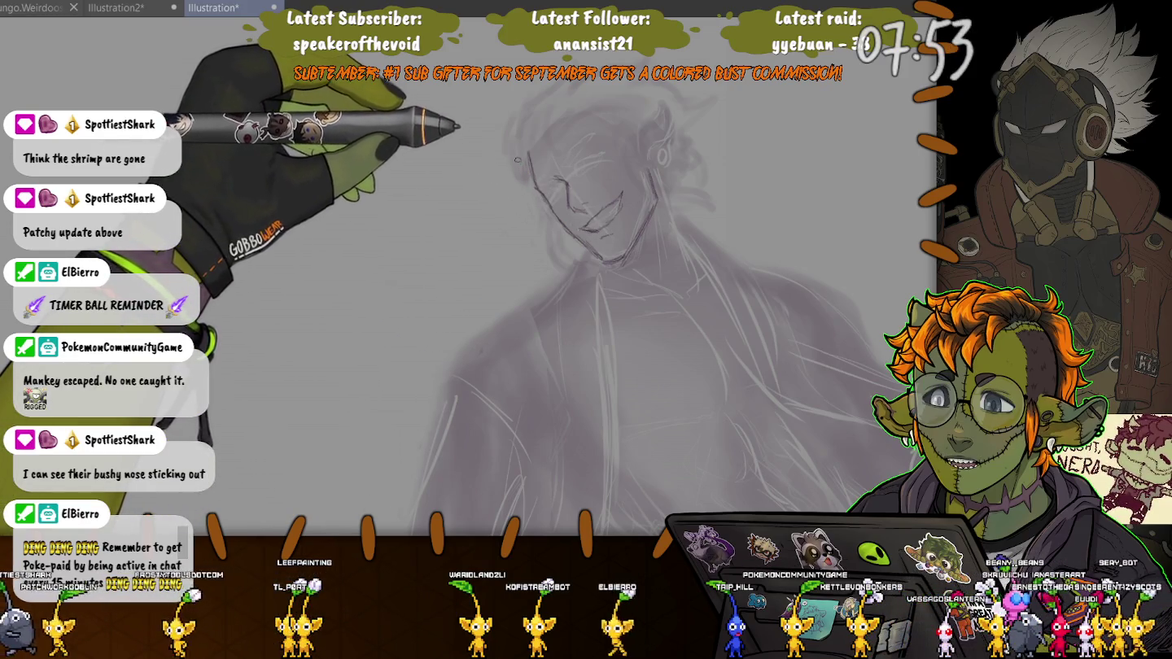
scroll(509, 174, "up", 2)
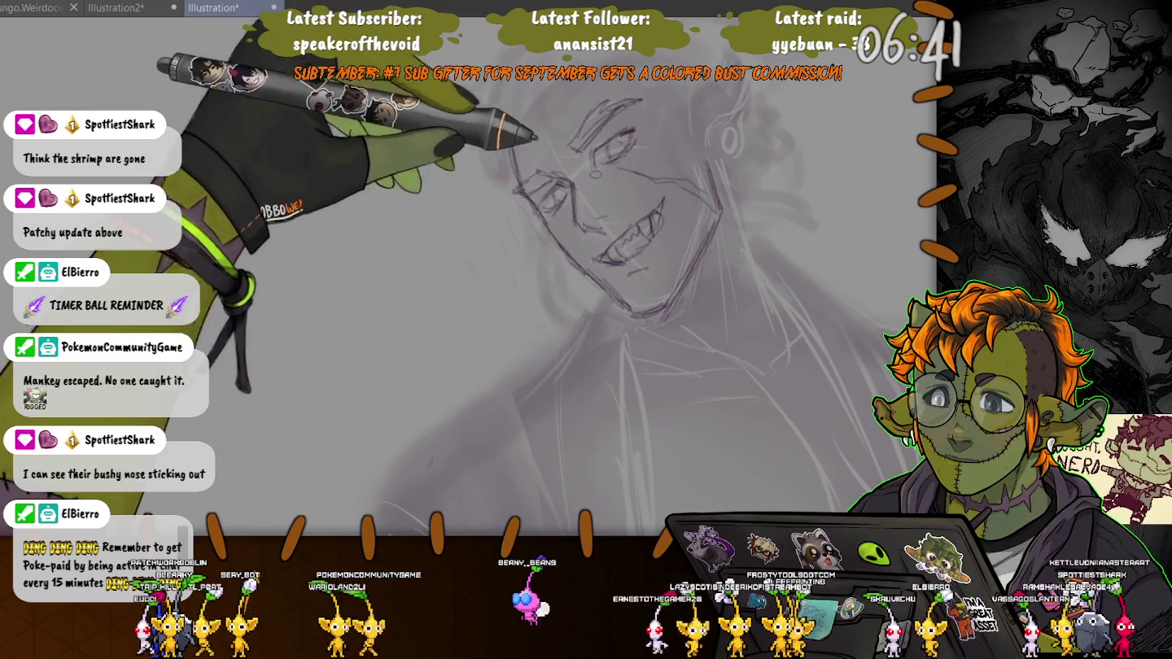
Make the brush much larger with the E shortcut.
key("e")
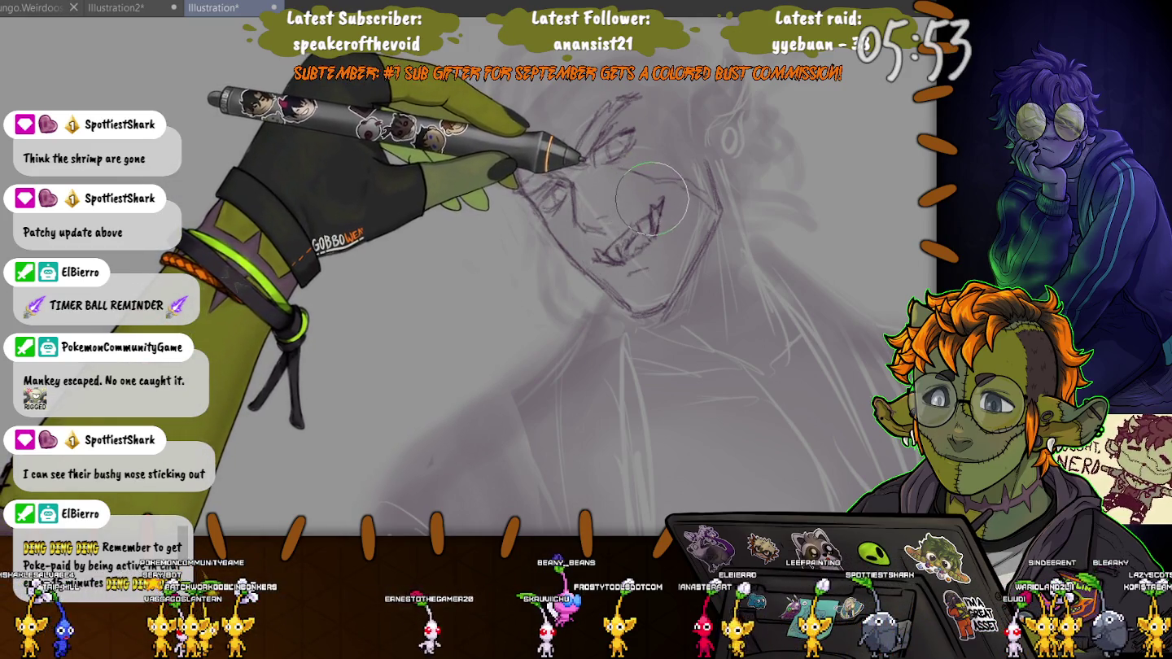
Erase the old nose strokes, redraw the nose, and return to a small brush.
mouse_move(651, 198)
left_mouse_down()
mouse_move(617, 244)
mouse_move(604, 238)
left_mouse_up()
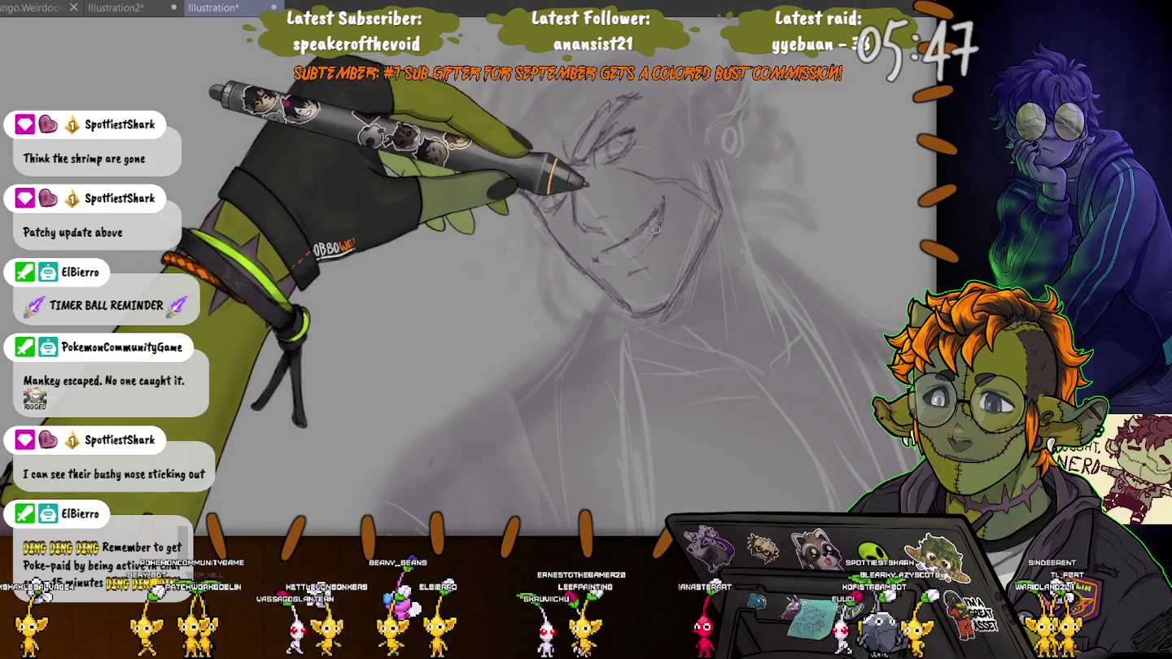
left_click_drag(651, 213, 660, 203)
key("bracketleft")
key("bracketleft")
key("bracketleft")
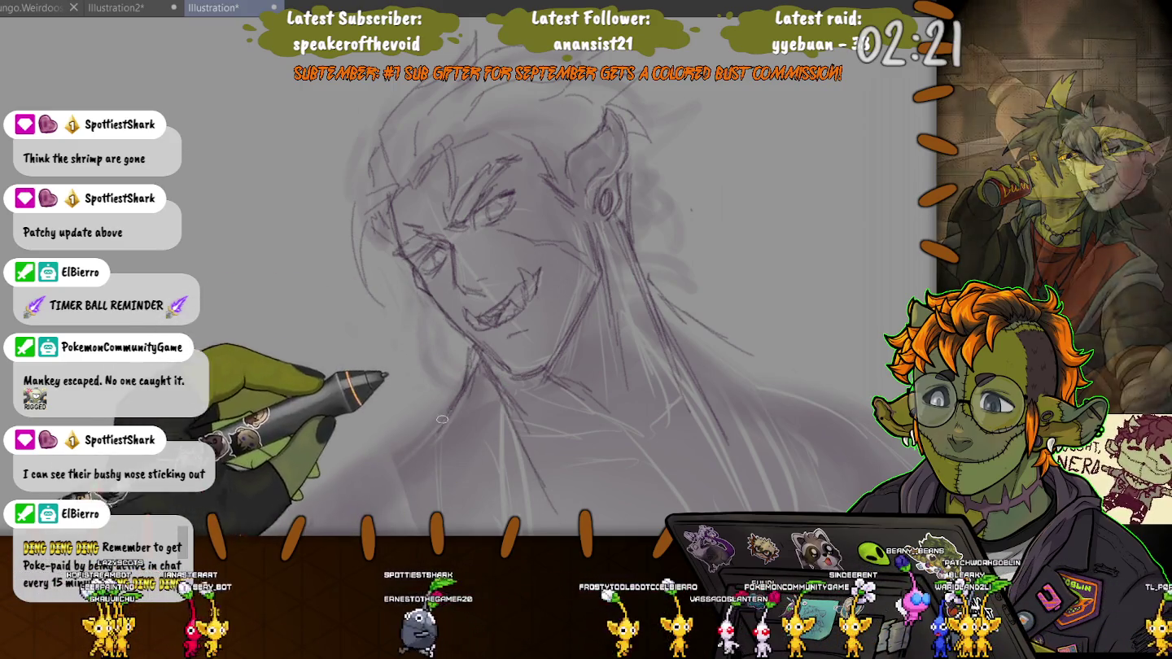
Zoom out and draw a freehand lasso loop around the character's head.
scroll(379, 270, "down", 3)
scroll(379, 270, "down", 2)
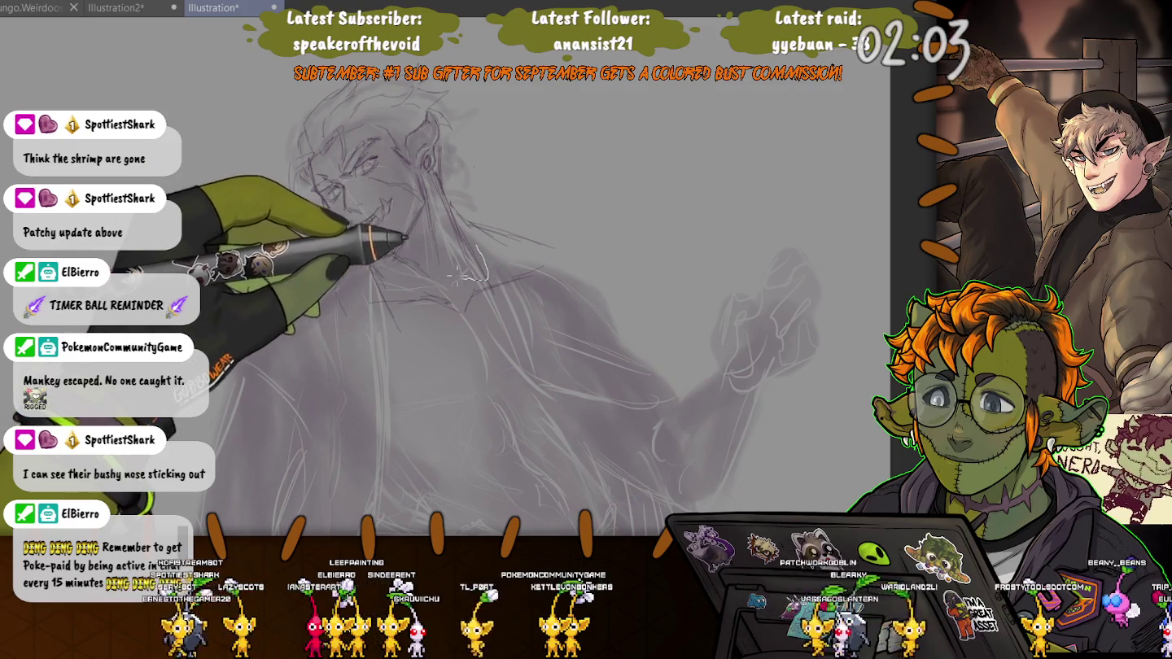
left_click_drag(480, 254, 360, 245)
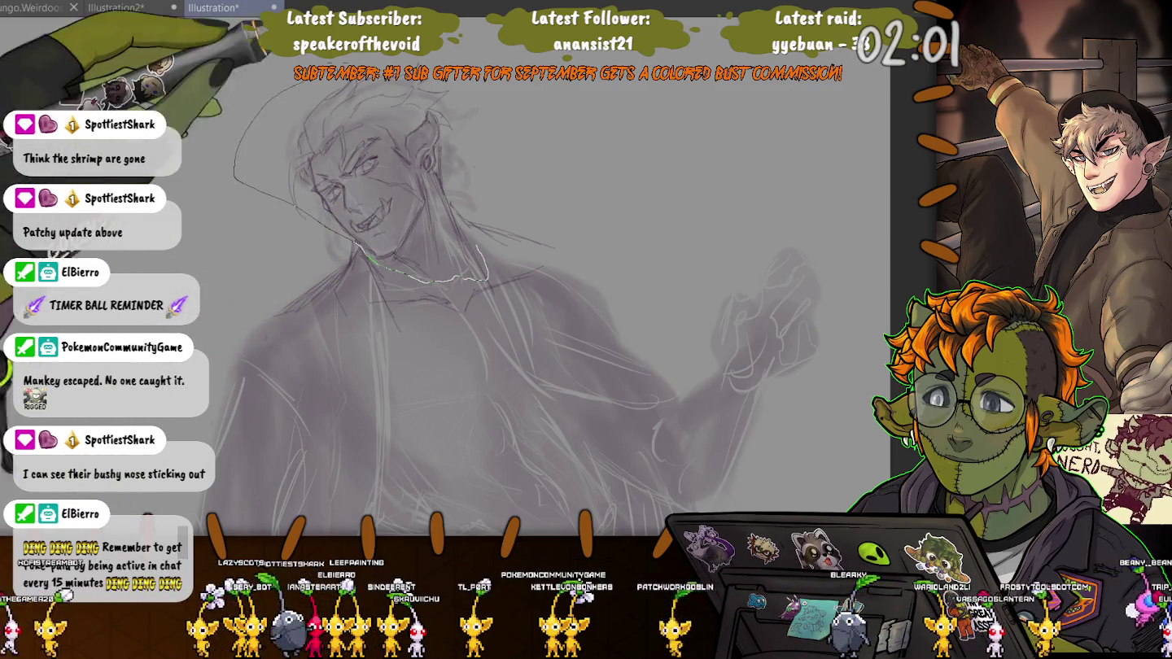
left_click_drag(245, 161, 411, 178)
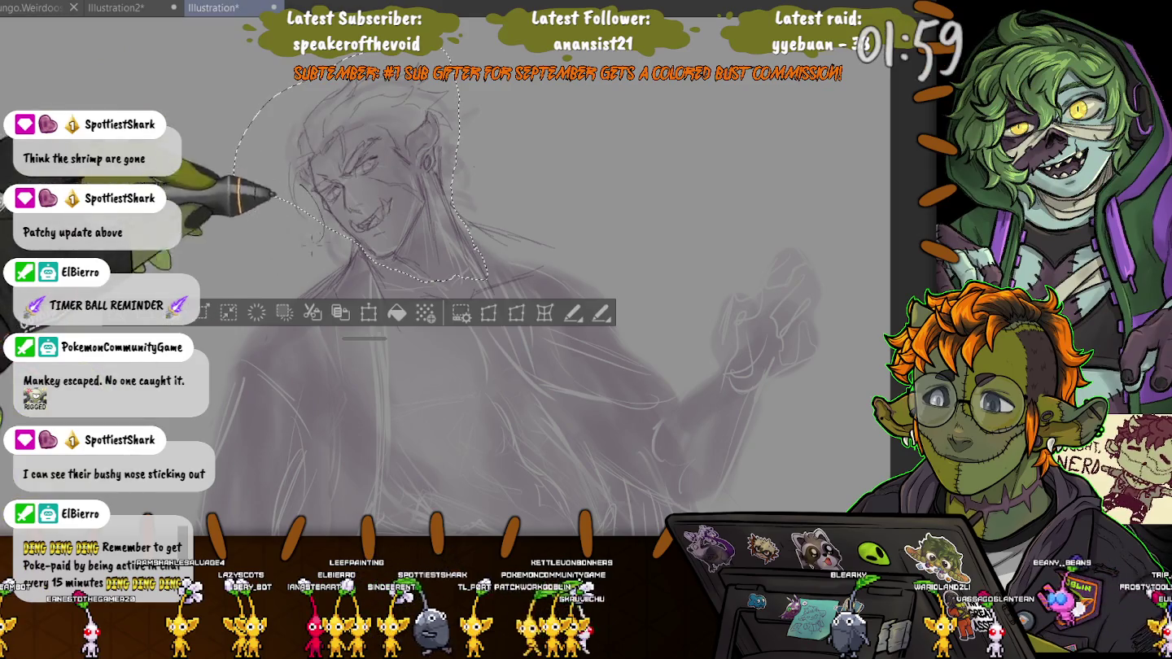
Shift the selected head slightly up and left with Scale/Rotate and confirm.
left_click(370, 312)
left_click_drag(360, 161, 351, 152)
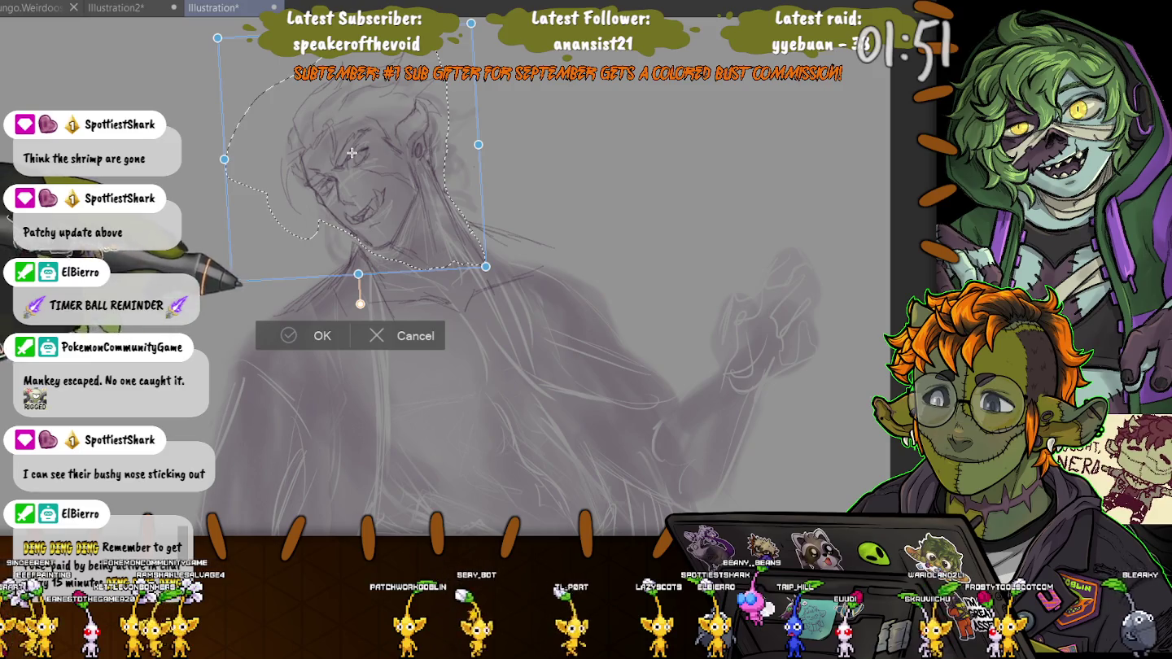
key("Return")
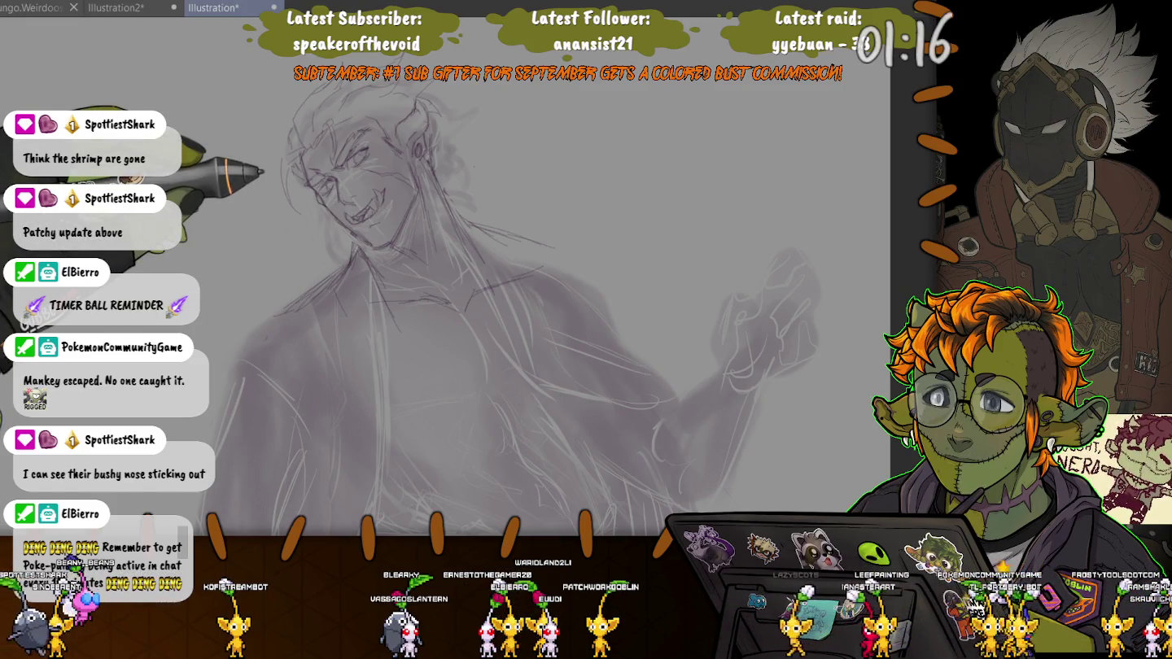
Sketch denser strokes over the eyes, grinning mouth, jaw, neck and collar.
left_click_drag(594, 175, 655, 236)
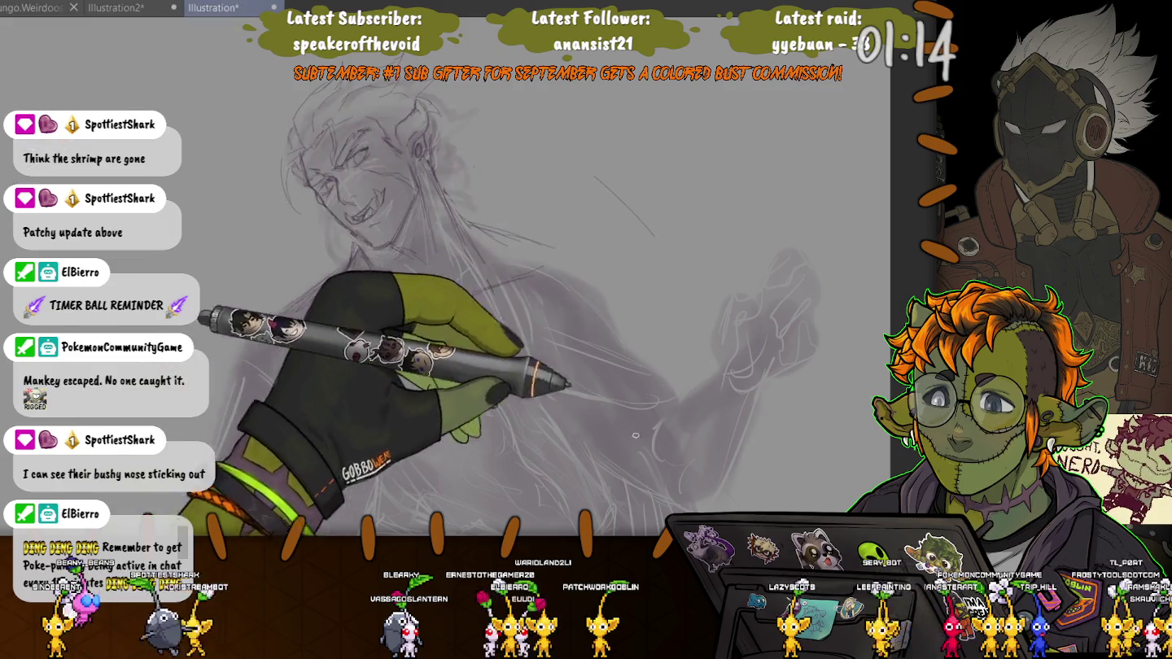
left_click_drag(349, 296, 325, 247)
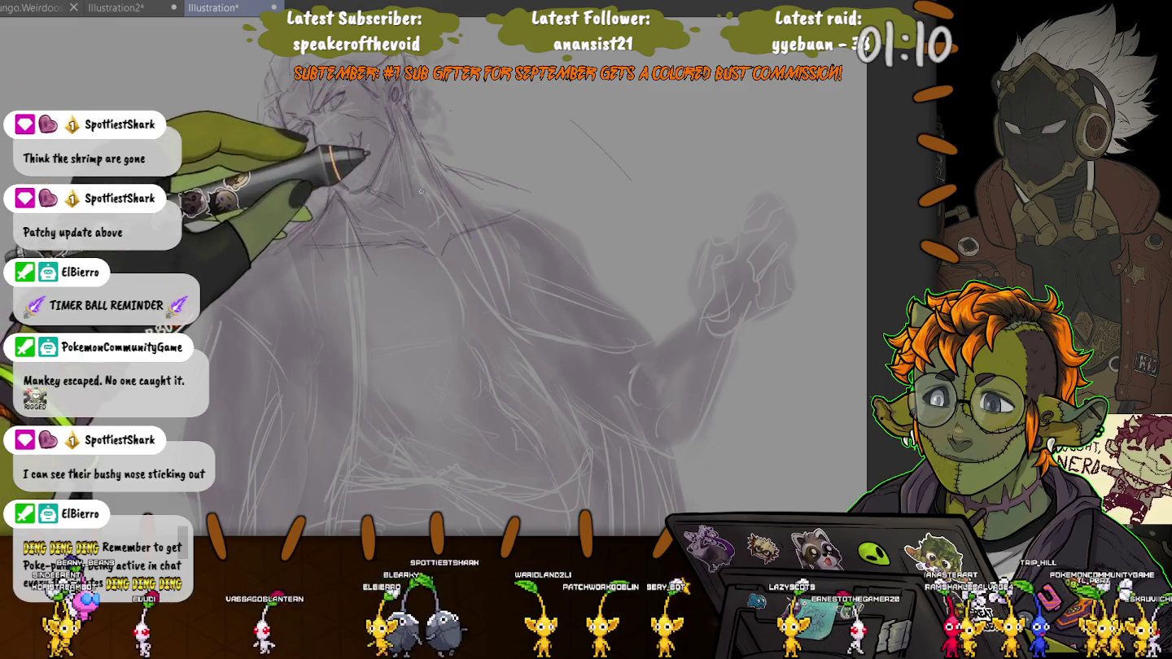
left_click_drag(383, 138, 440, 199)
mouse_move(322, 101)
left_mouse_down()
mouse_move(358, 130)
mouse_move(362, 167)
left_mouse_up()
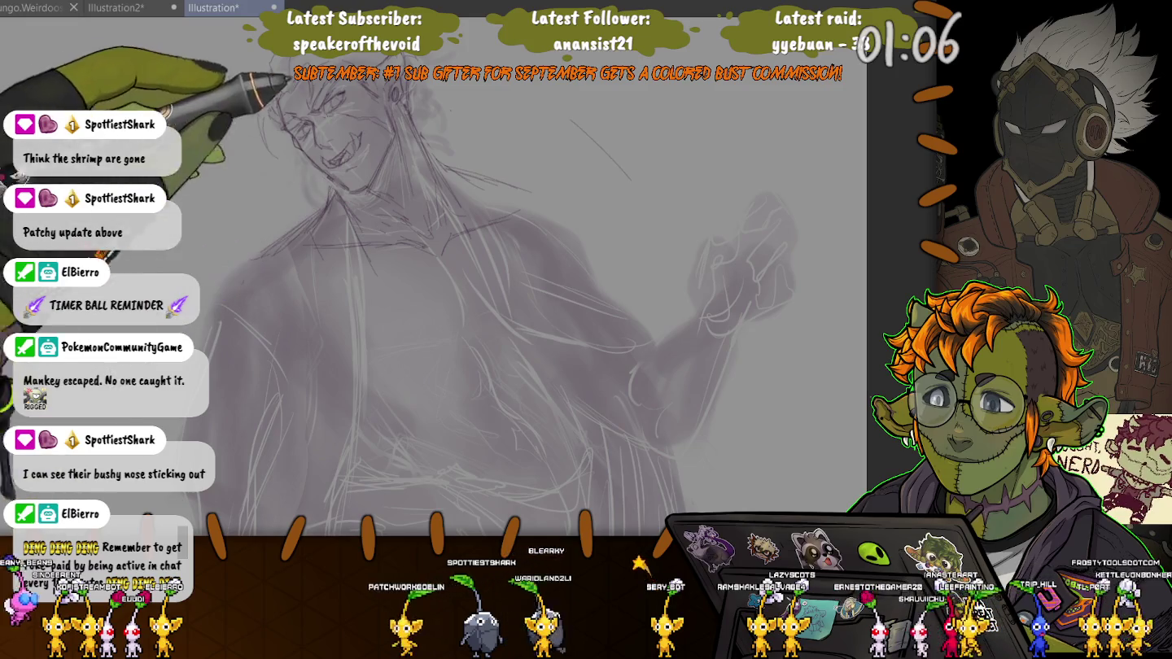
left_click_drag(389, 226, 449, 164)
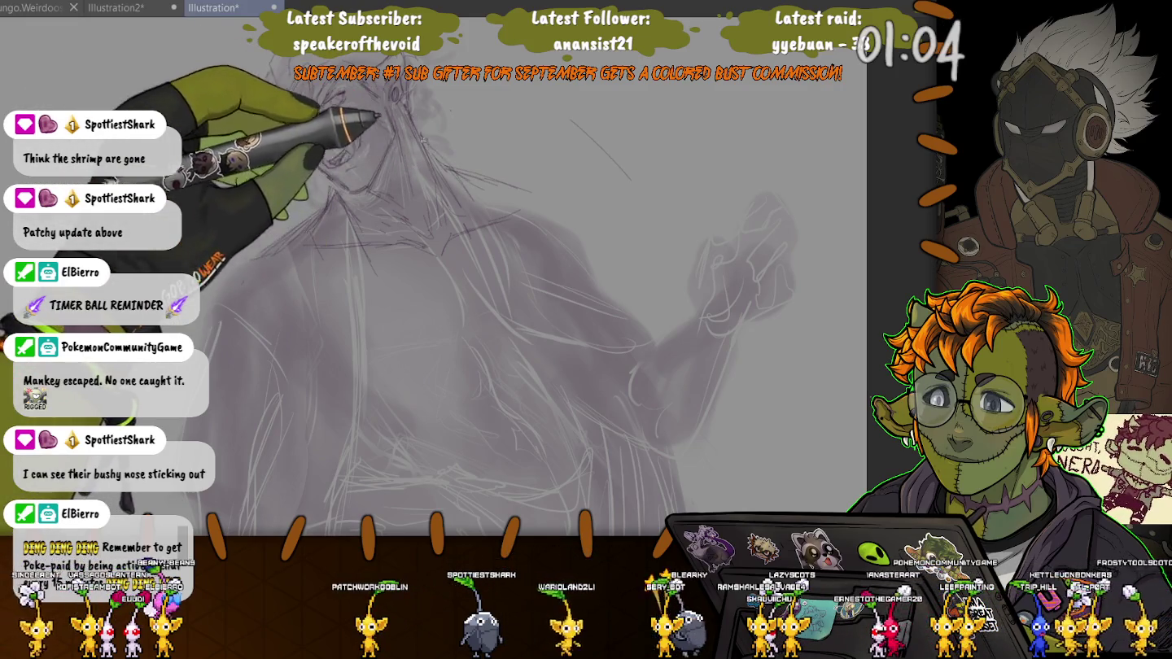
left_click_drag(382, 131, 334, 163)
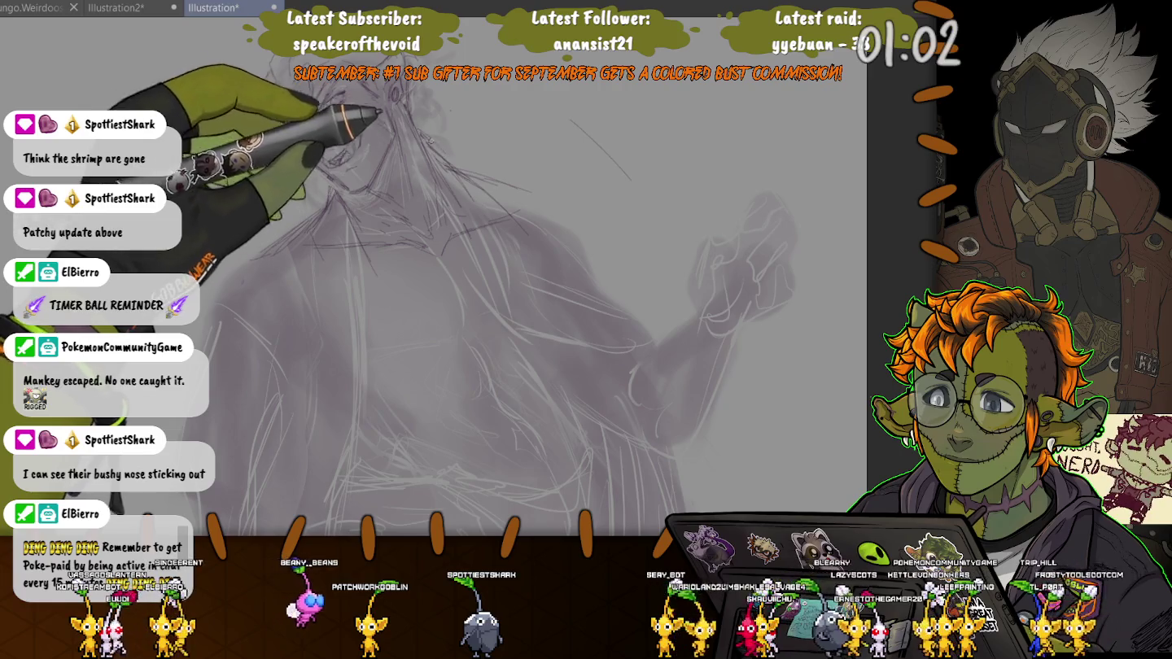
left_click_drag(417, 157, 487, 185)
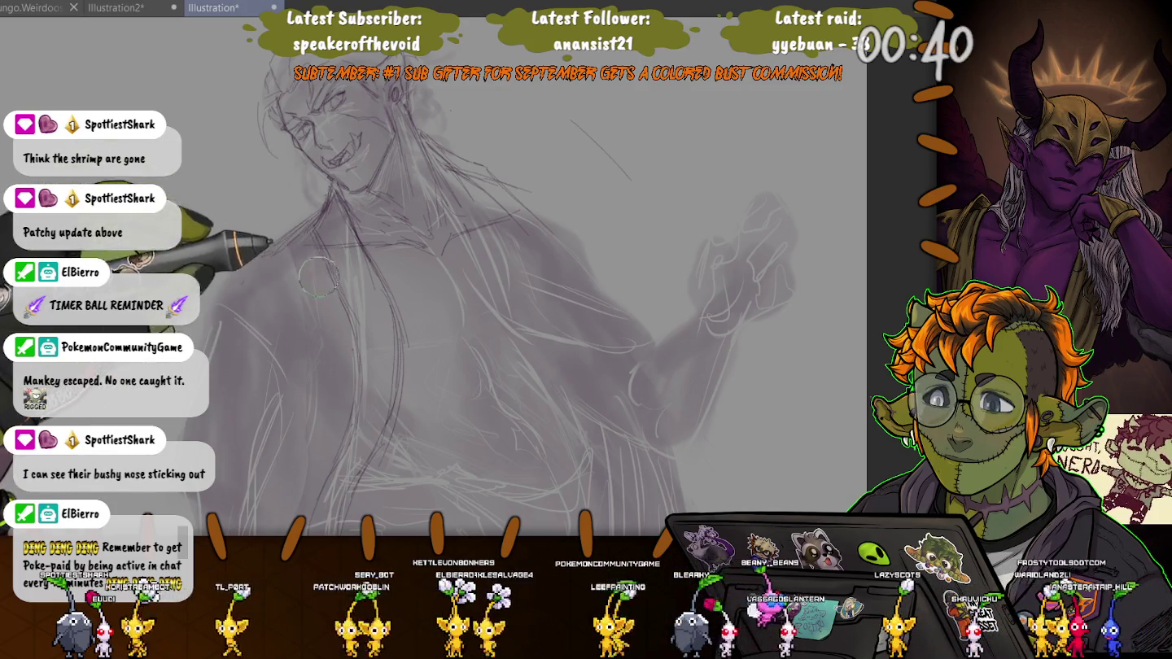
scroll(318, 276, "down", 3)
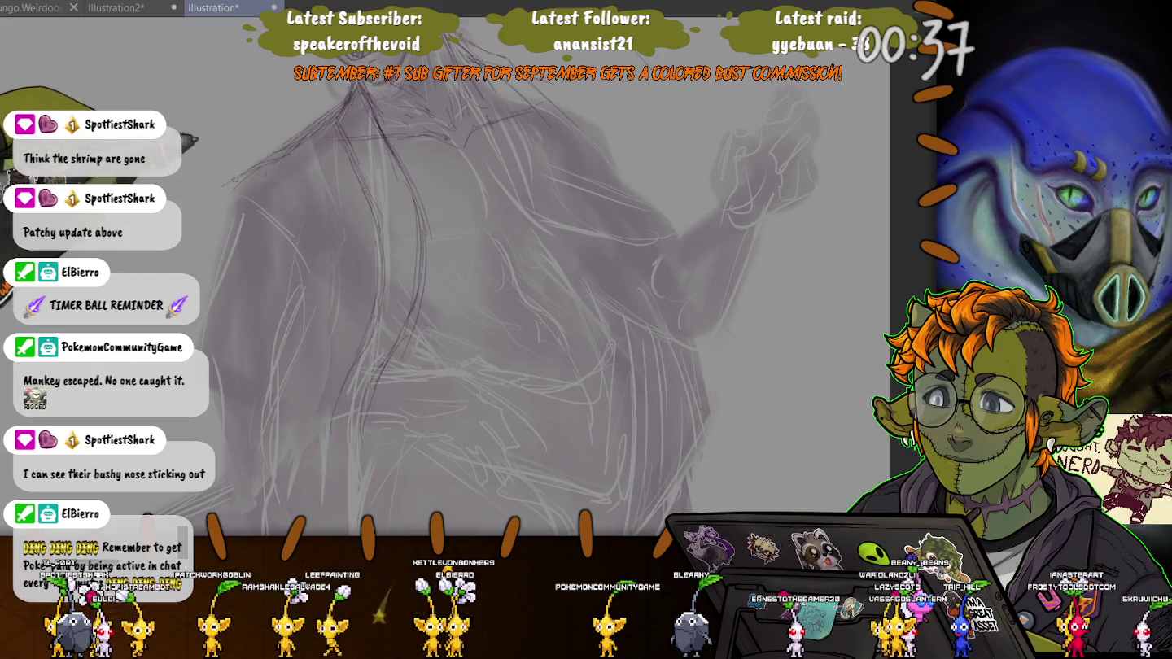
Add strokes across the figure and long hair strands down its side.
left_click_drag(220, 208, 147, 314)
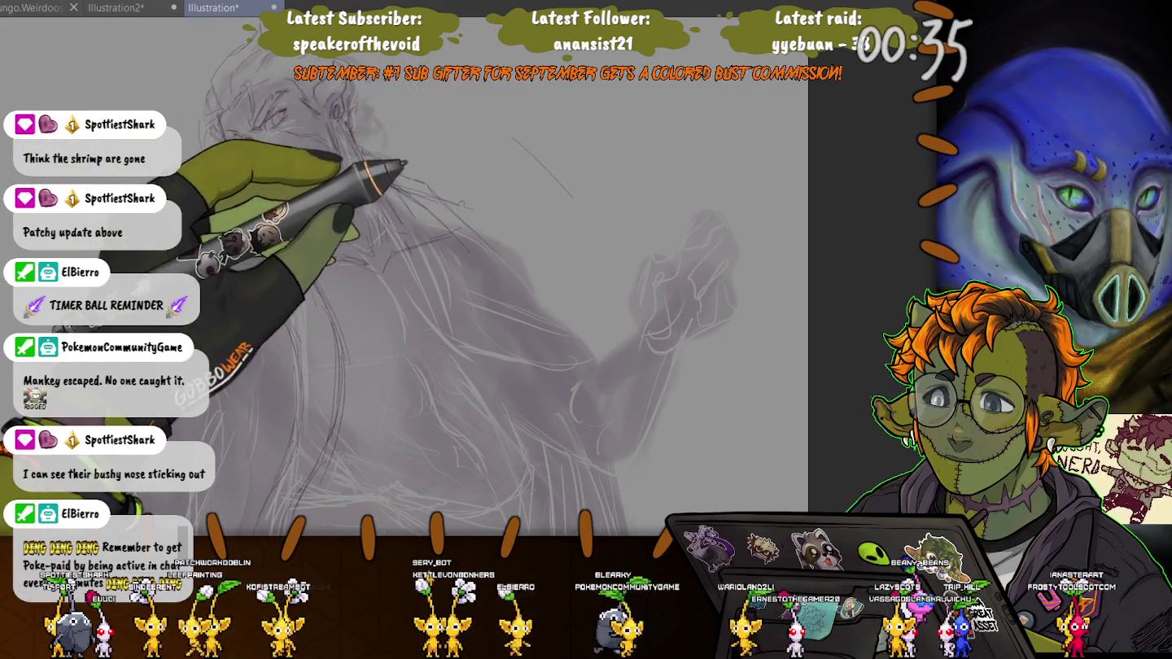
left_click_drag(383, 166, 546, 243)
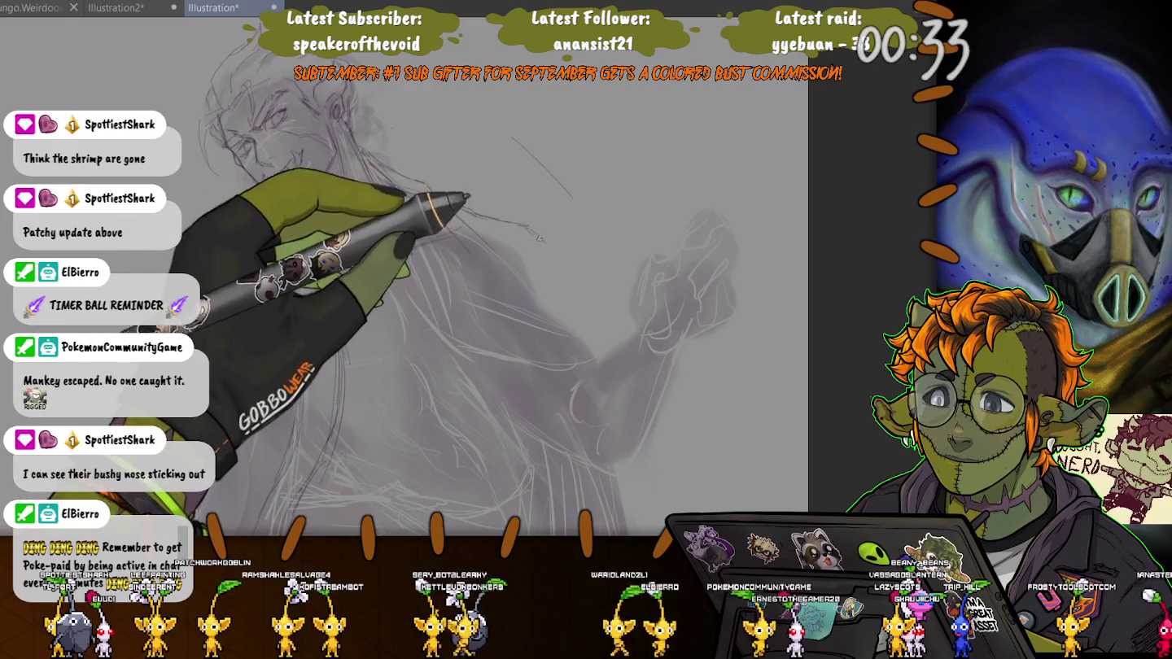
left_click_drag(309, 211, 337, 488)
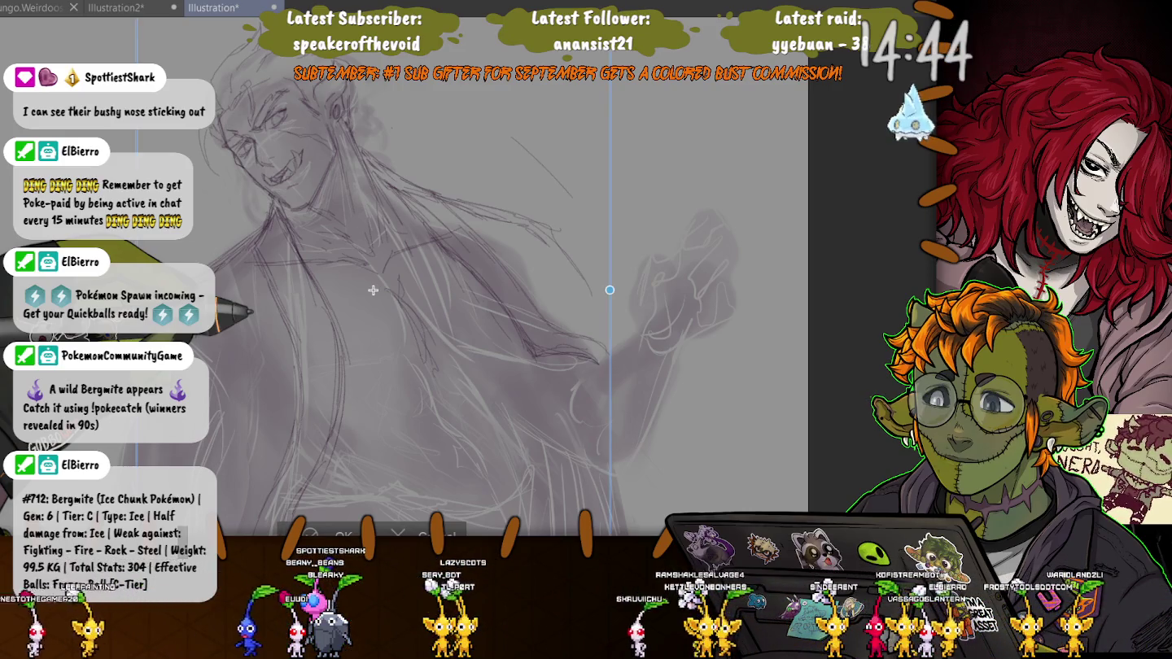
Nudge the transformed part slightly right and down, then apply the transform.
key("ctrl+minus")
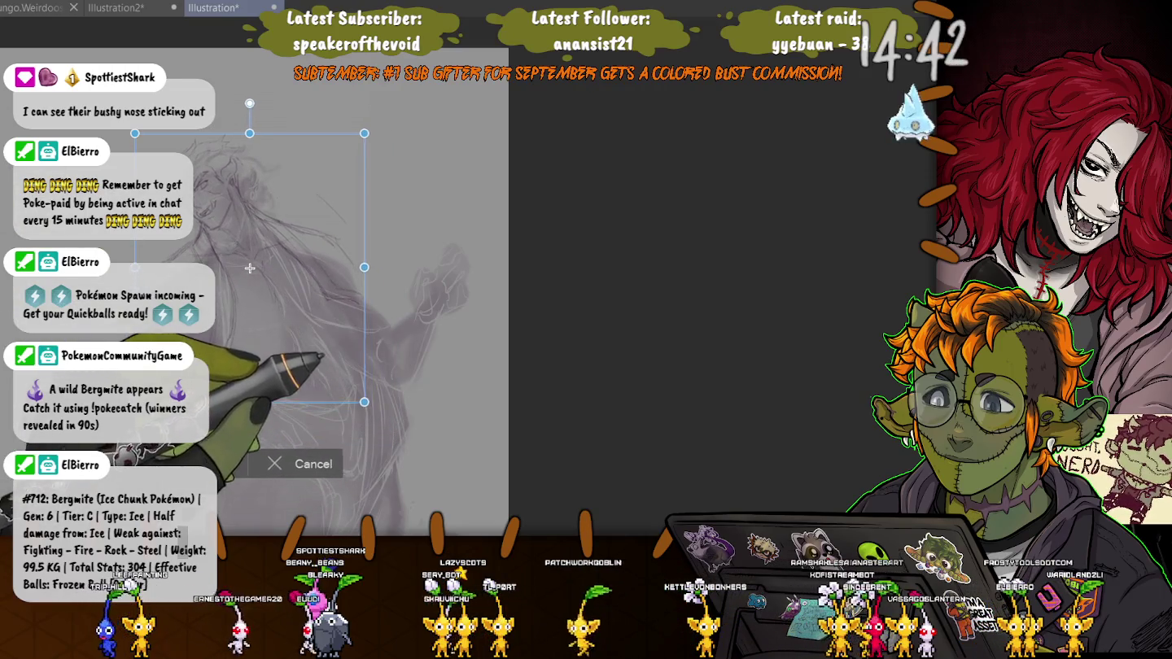
left_click_drag(250, 268, 262, 279)
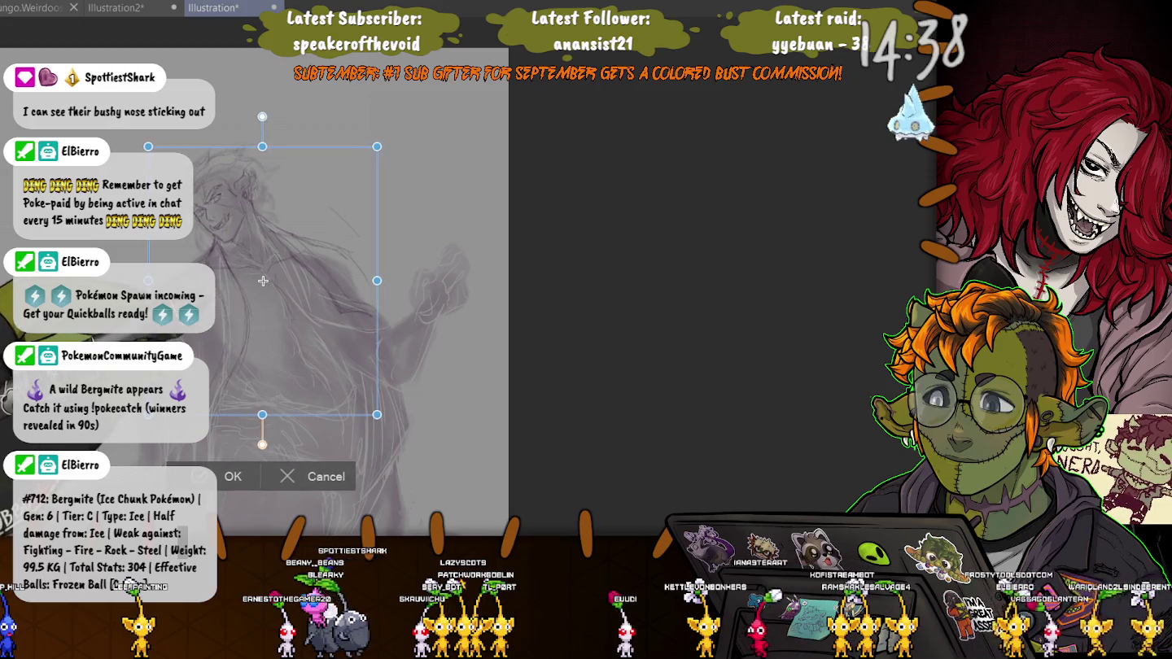
key("Return")
key("ctrl+plus")
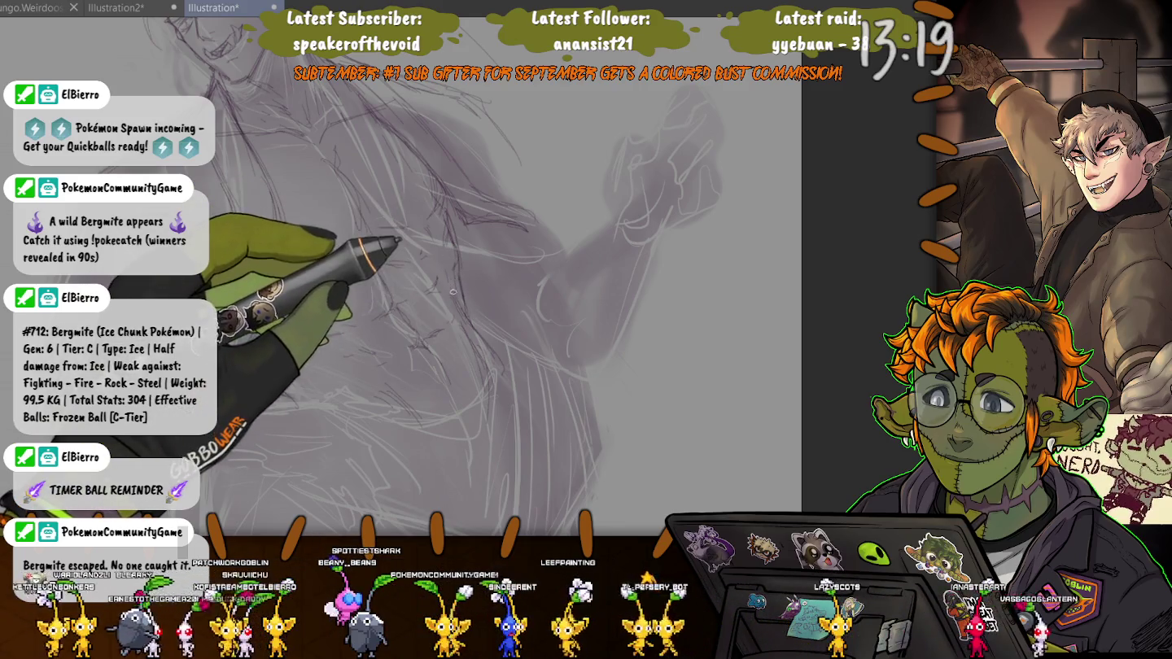
Enlarge the brush with E and zoom in on the drawing.
key("e")
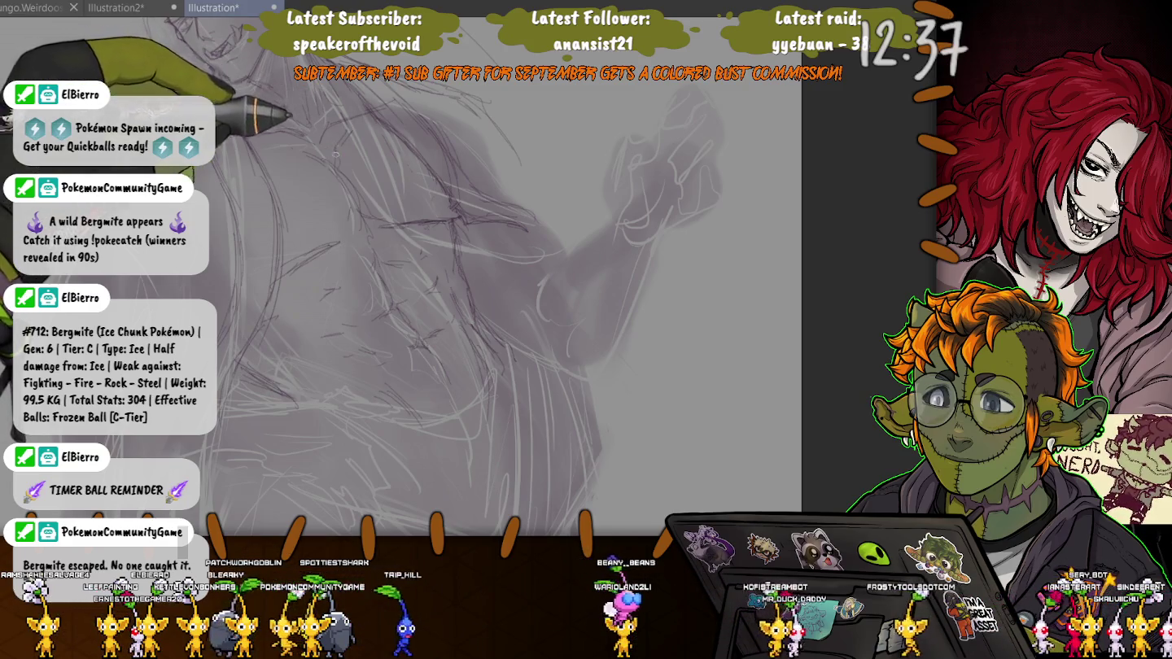
scroll(407, 276, "up", 2)
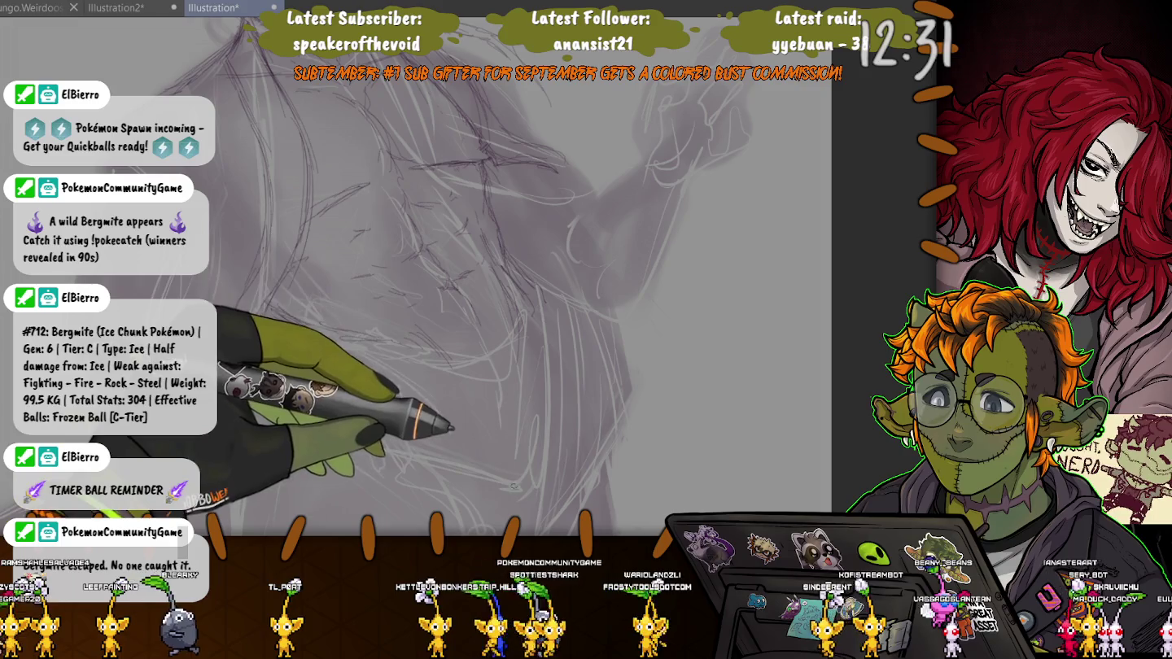
Zoom in further on the face near the ear.
scroll(407, 277, "up", 3)
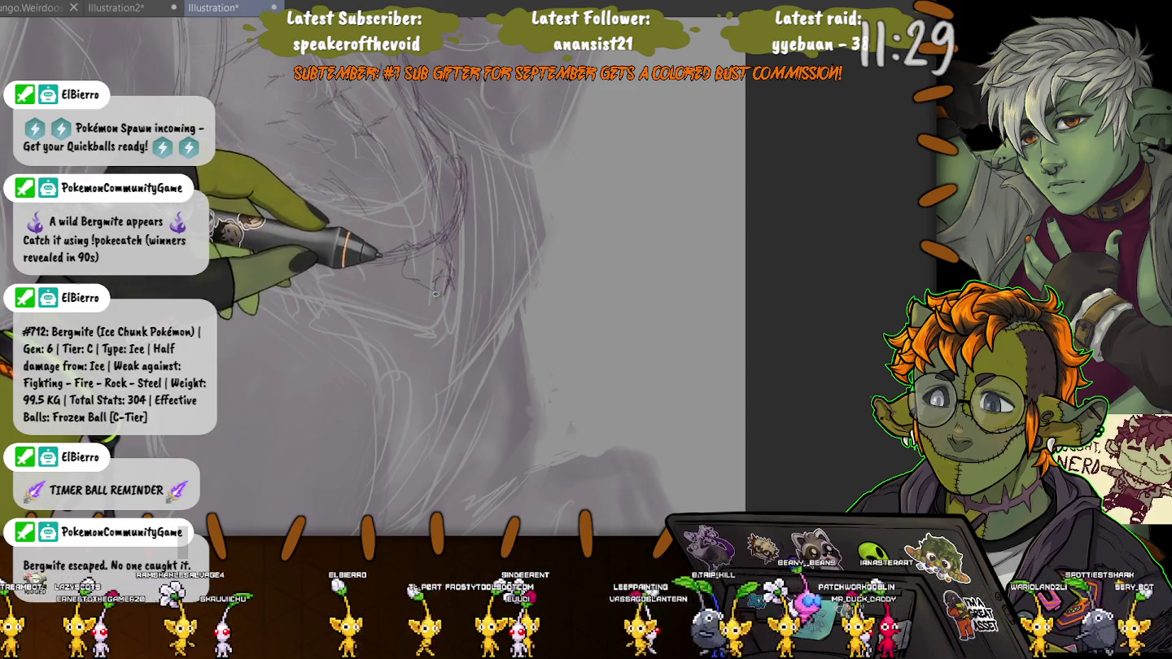
Sketch the neck band with a ring and dangling tassel beneath the hair near the ear.
left_click_drag(441, 284, 424, 319)
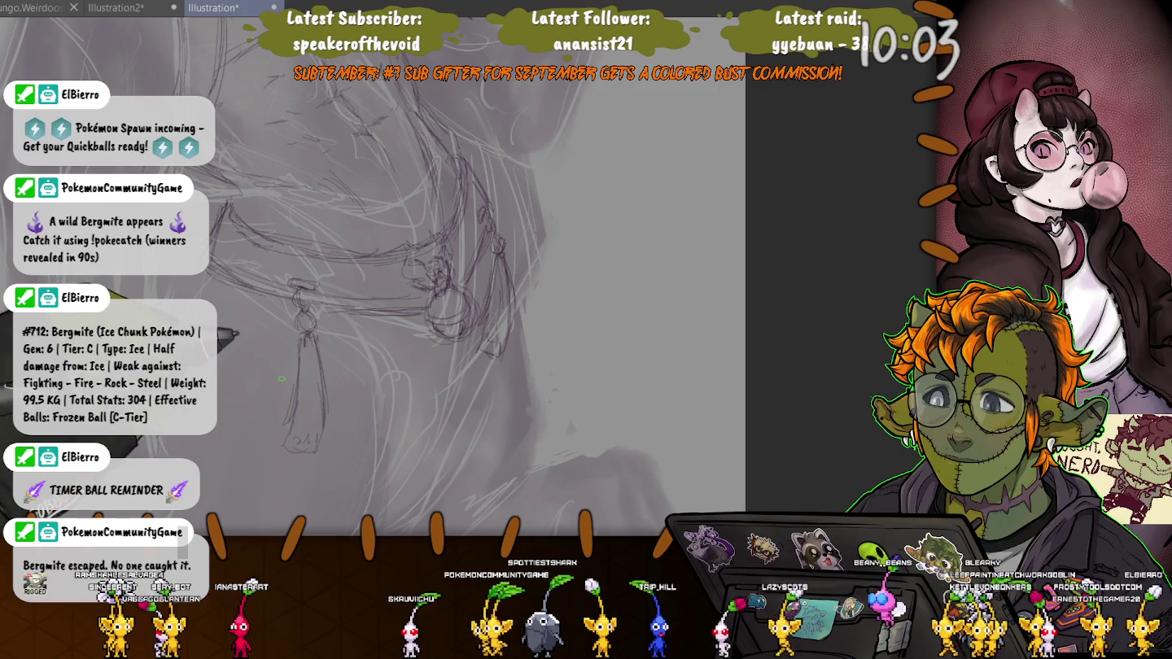
left_click_drag(282, 377, 311, 377)
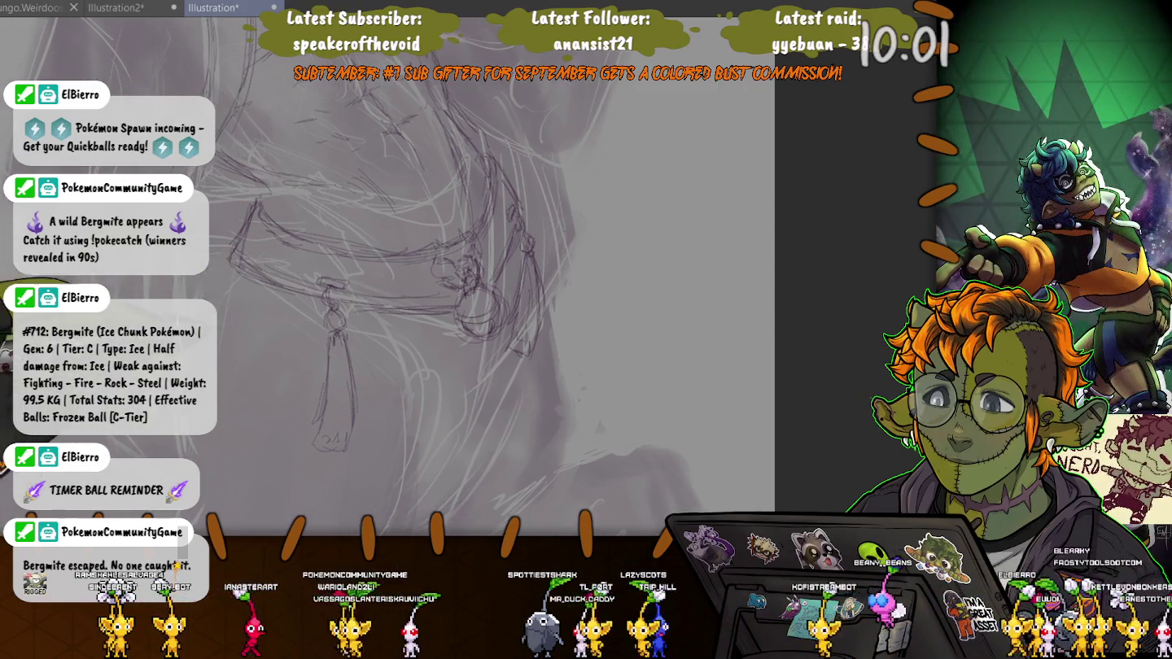
scroll(407, 277, "up", 2)
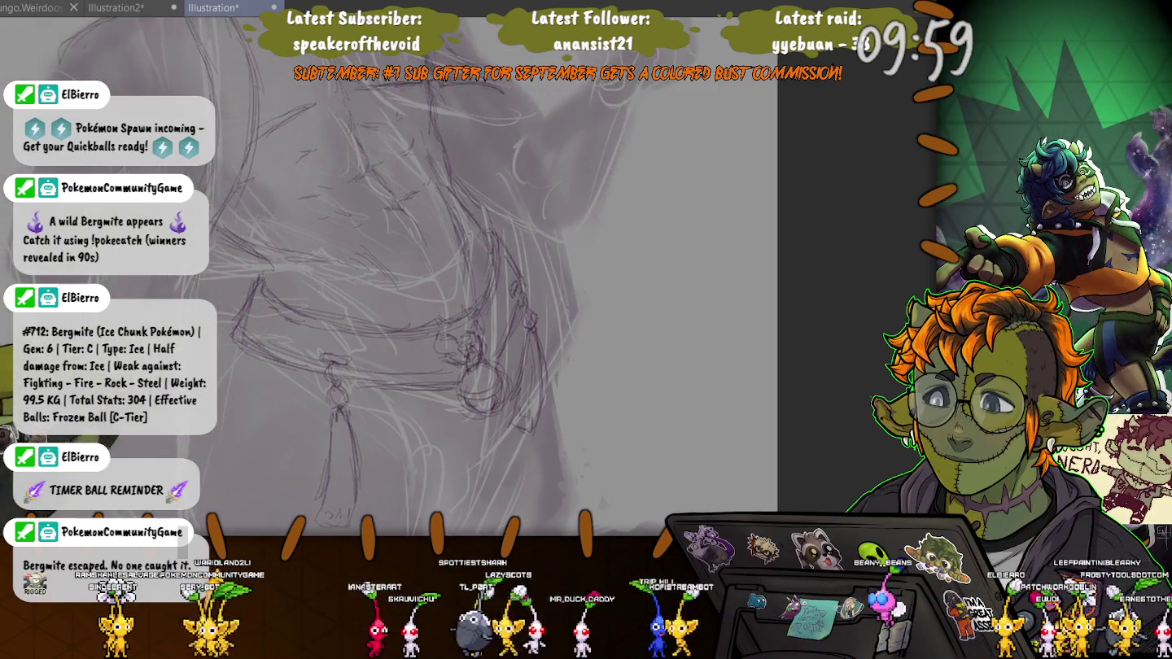
scroll(424, 417, "up", 2)
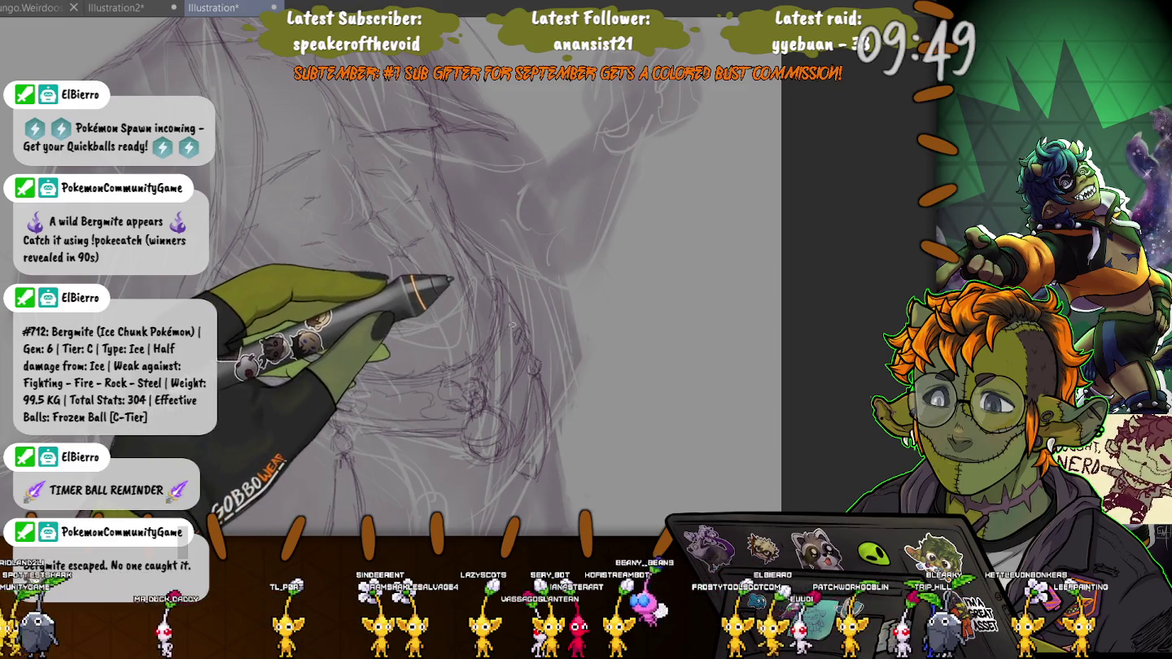
scroll(464, 277, "down", 2)
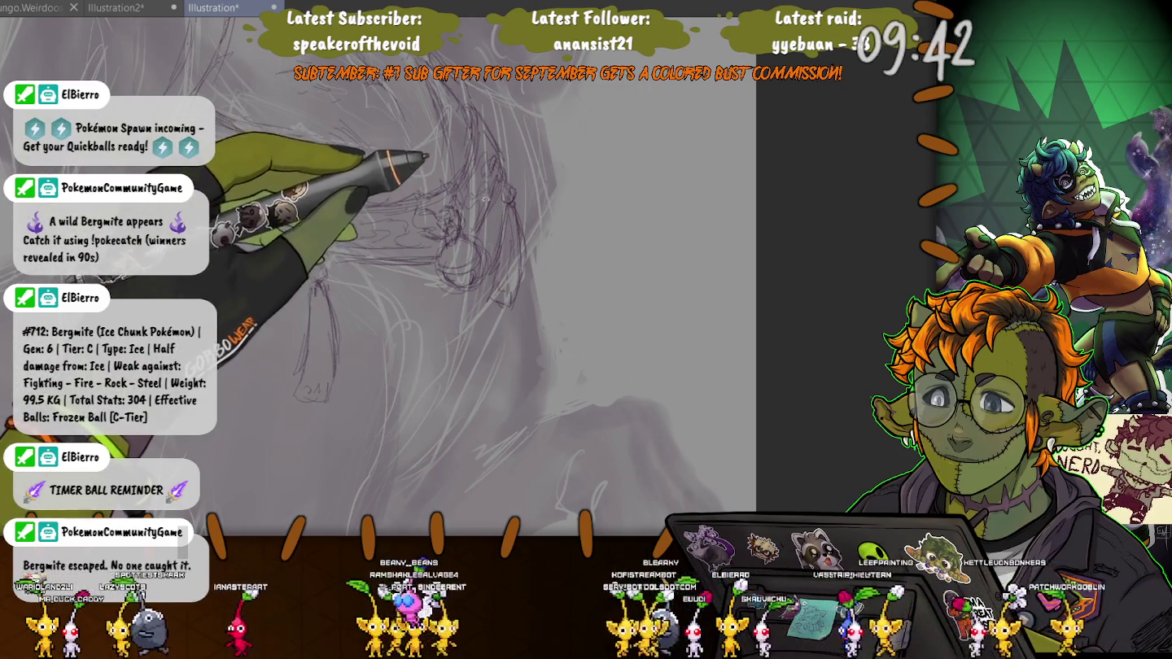
scroll(423, 203, "up", 1)
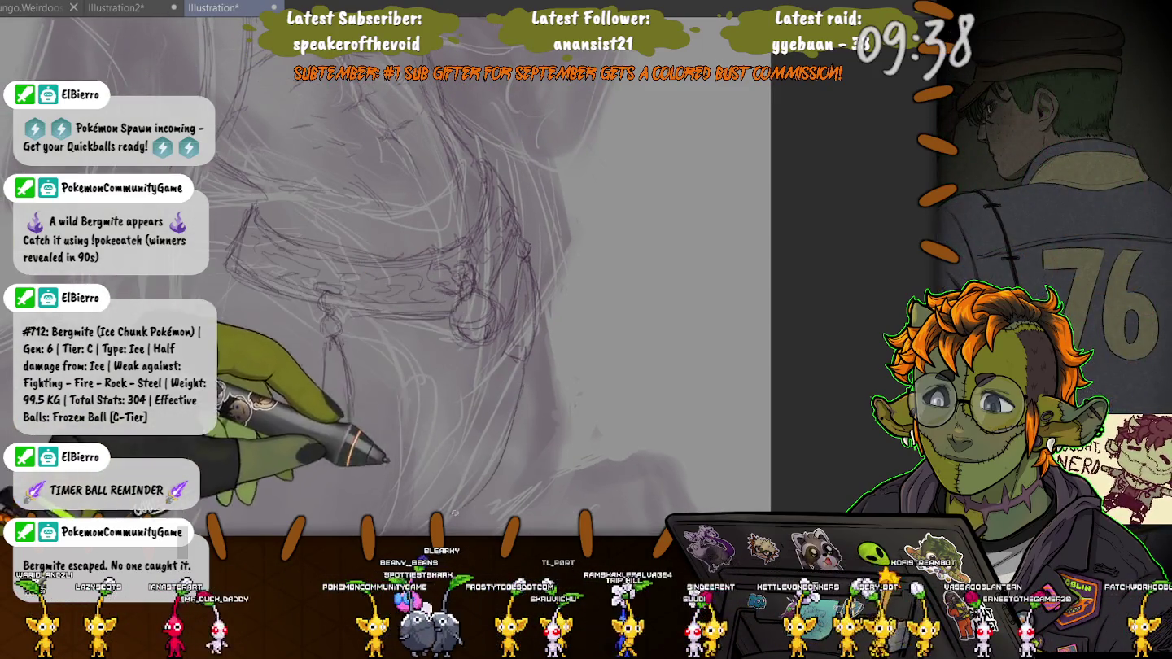
scroll(467, 429, "down", 3)
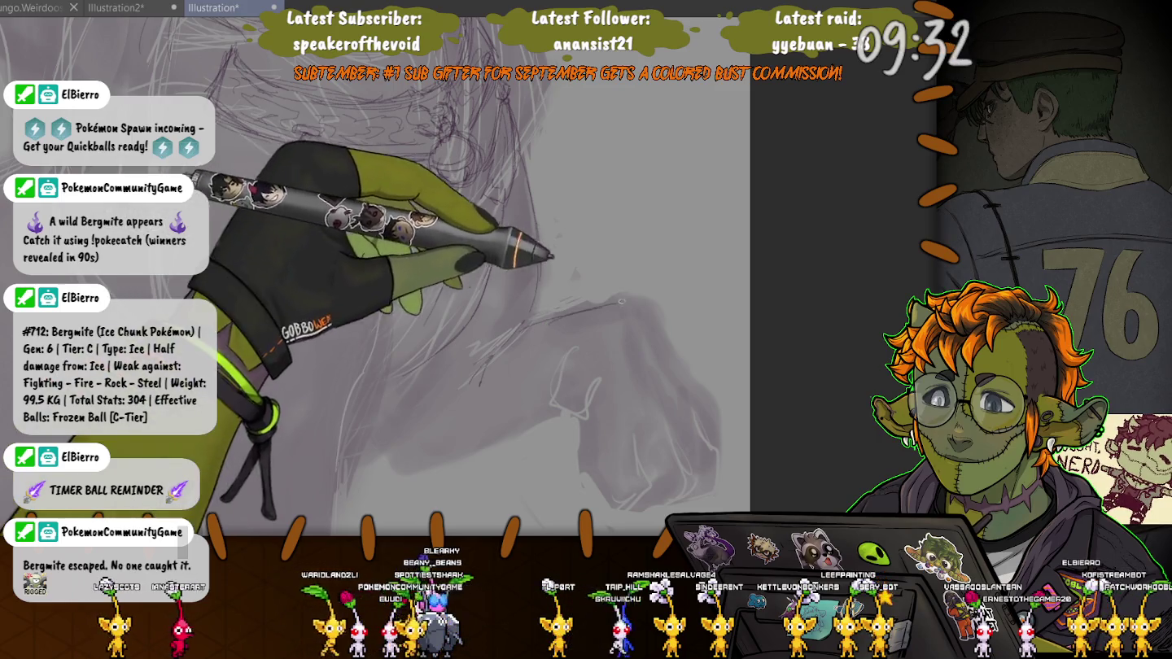
Rough in the top line and curved contour of the front paw.
left_click_drag(569, 307, 669, 330)
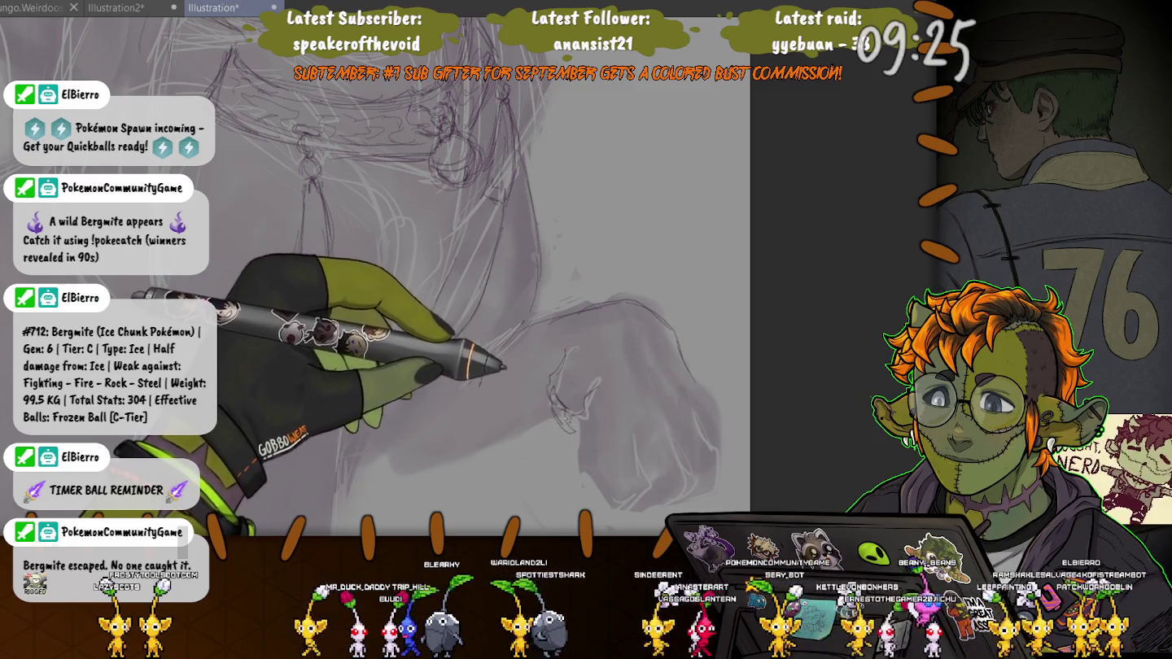
left_click_drag(632, 425, 612, 498)
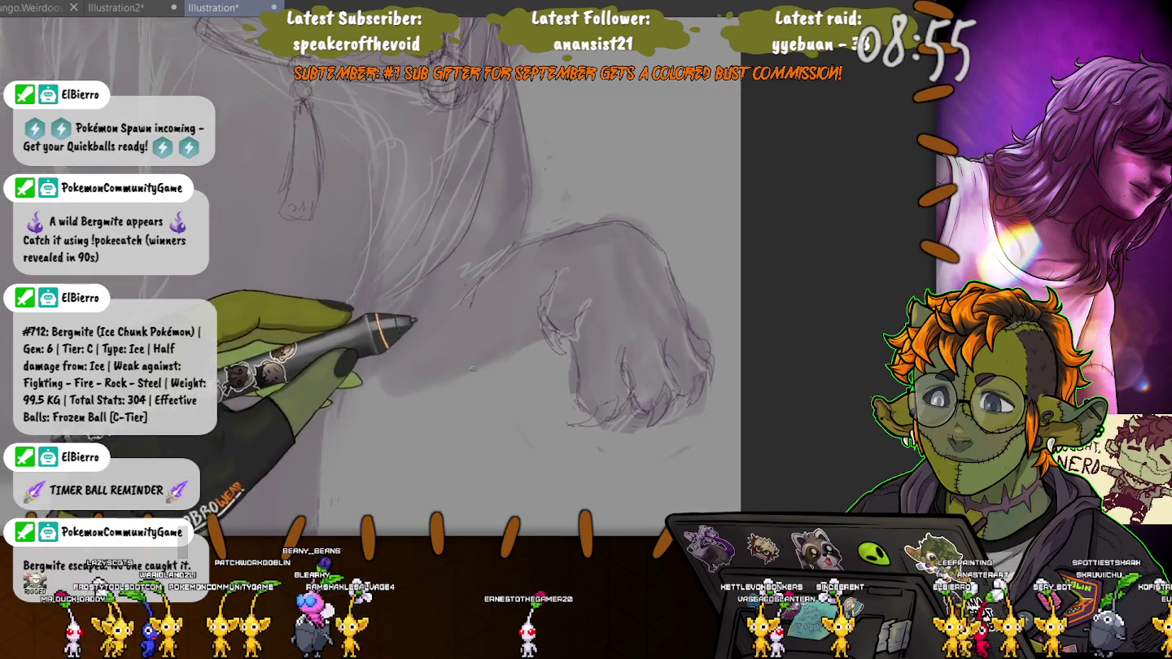
scroll(374, 276, "down", 2)
scroll(430, 268, "up", 1)
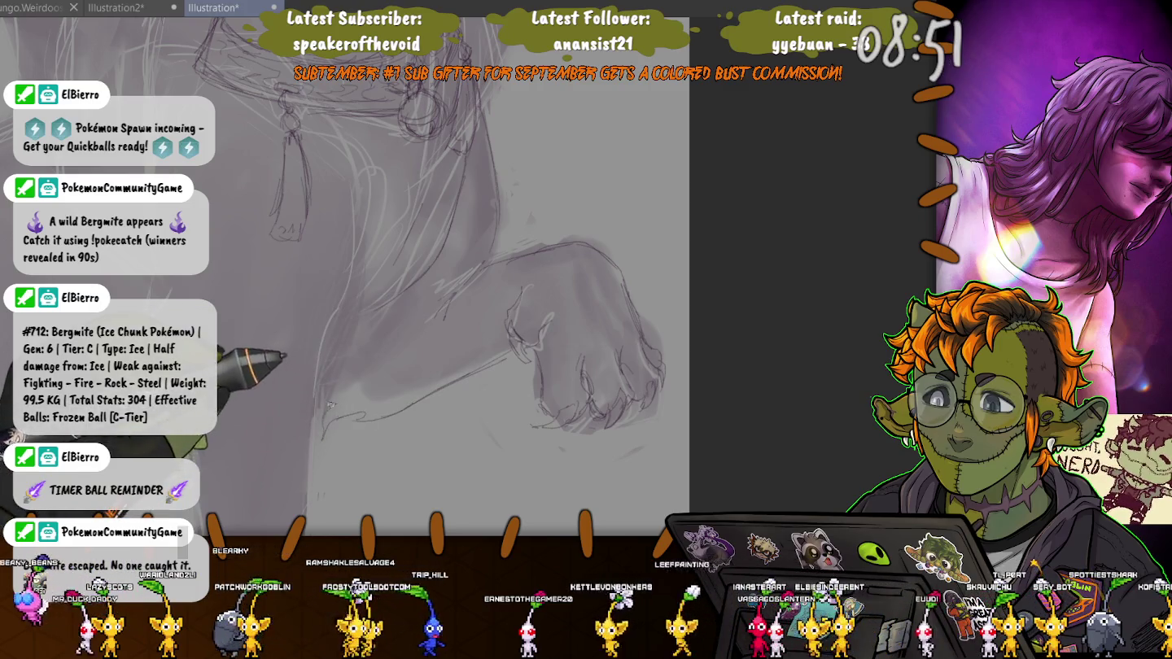
scroll(269, 285, "down", 2)
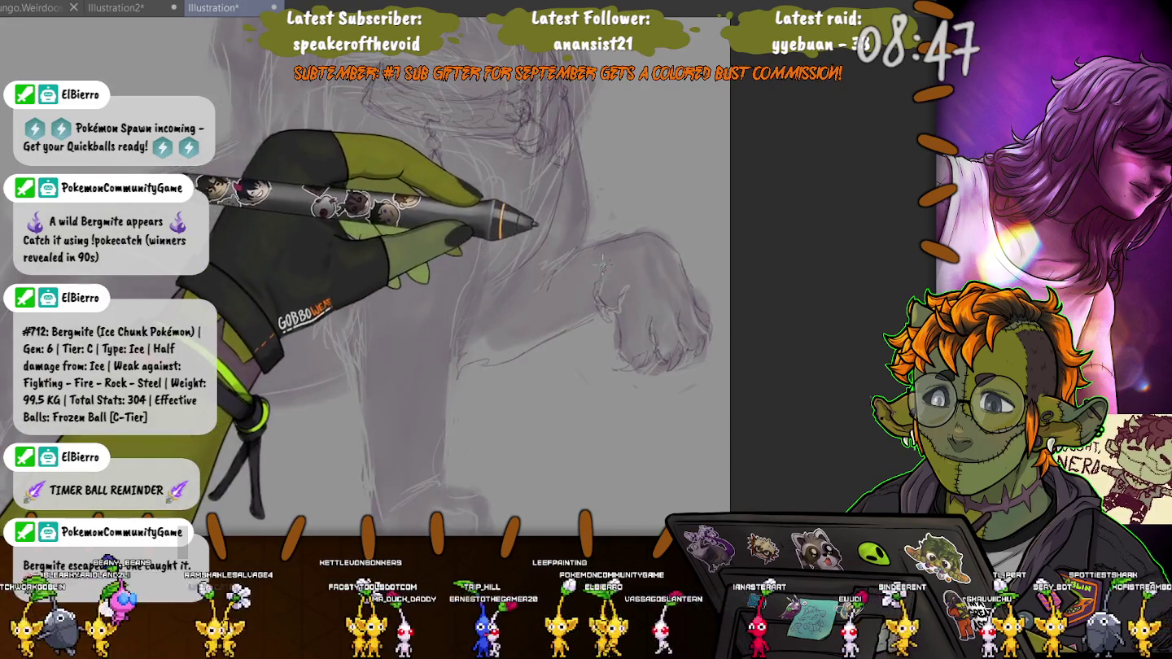
scroll(398, 297, "left", 1)
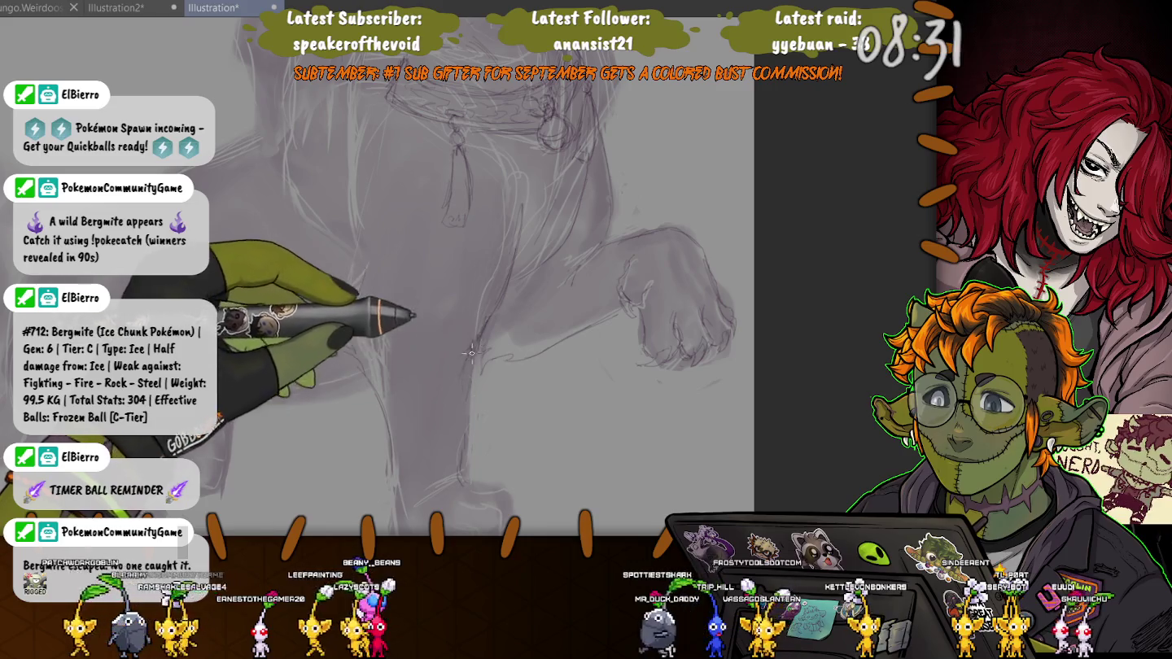
Refine the lower-left outline of the paw and reframe the legs.
left_click_drag(466, 445, 406, 364)
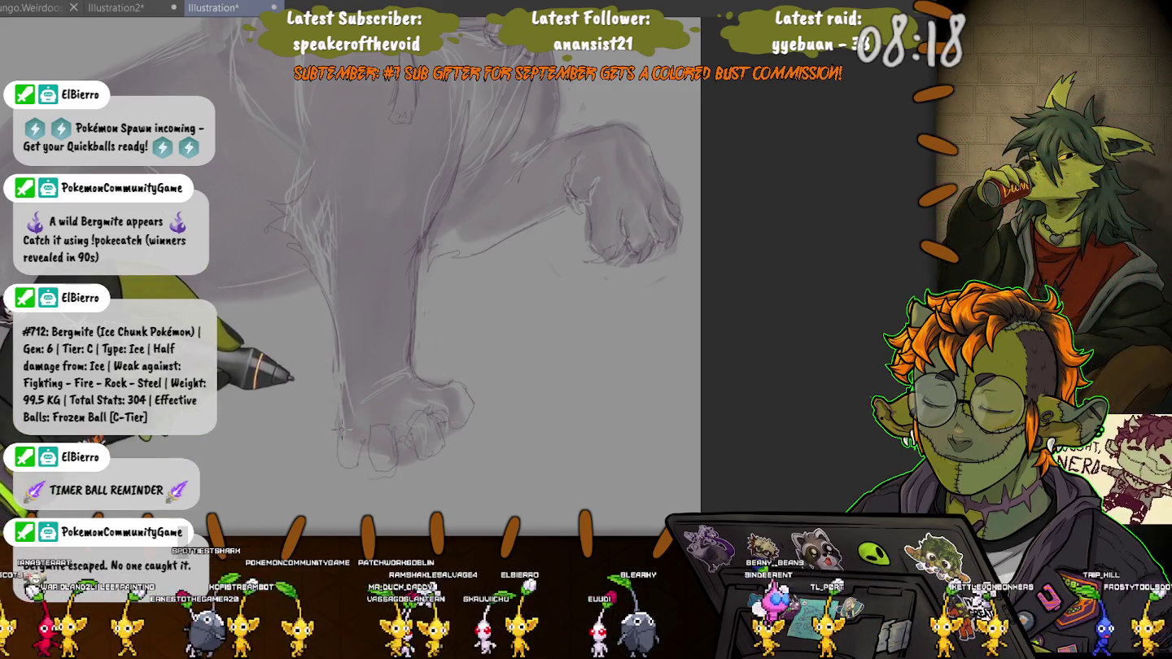
left_click_drag(358, 462, 341, 429)
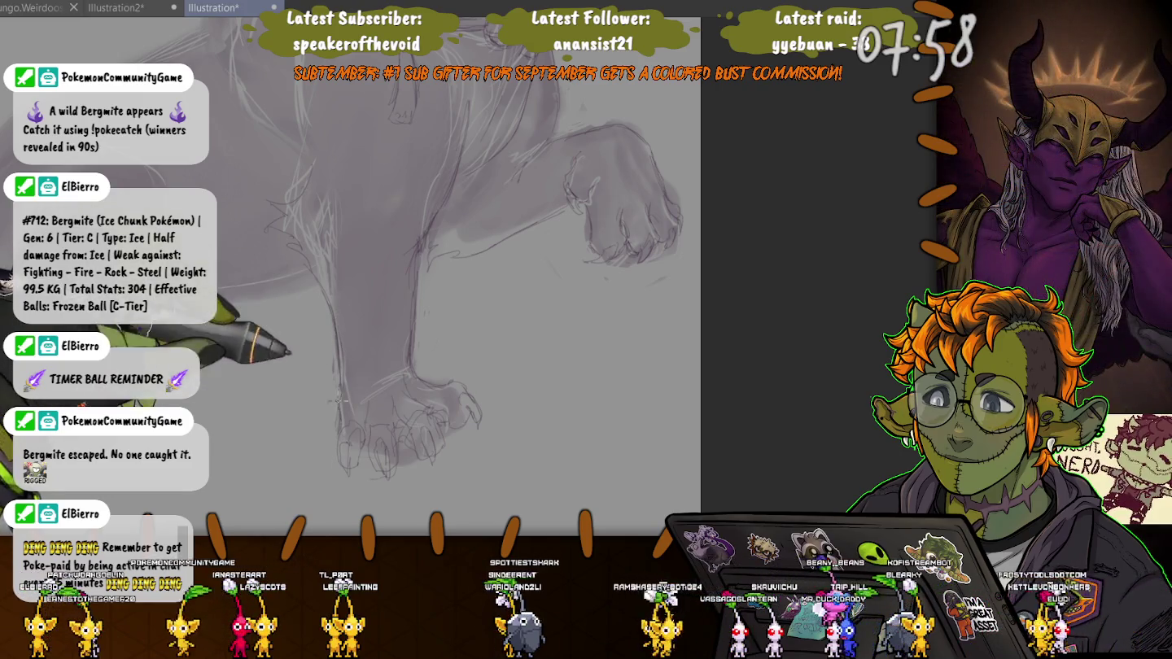
left_click_drag(341, 424, 404, 436)
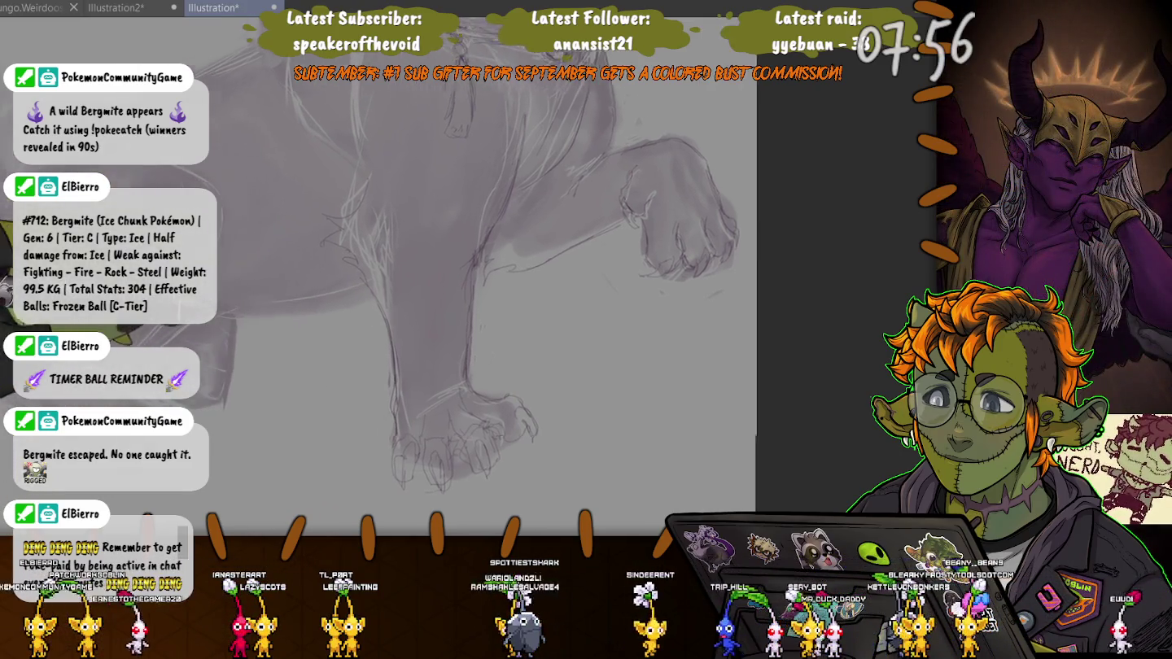
scroll(569, 285, "up", 2)
scroll(568, 285, "down", 2)
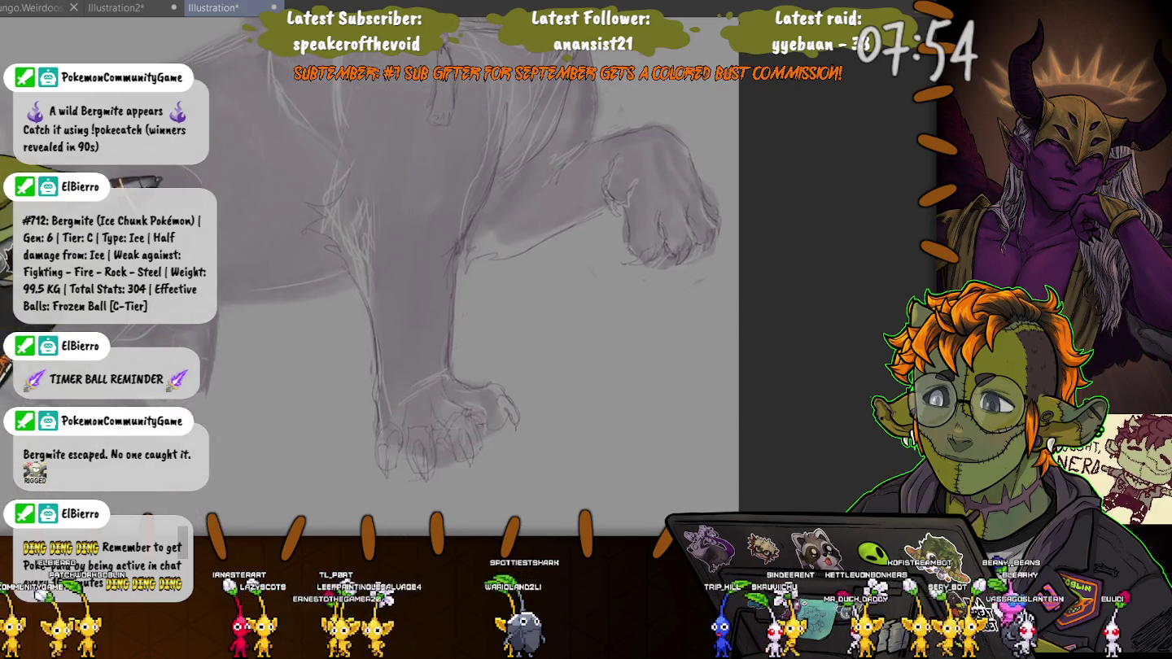
scroll(275, 423, "up", 1)
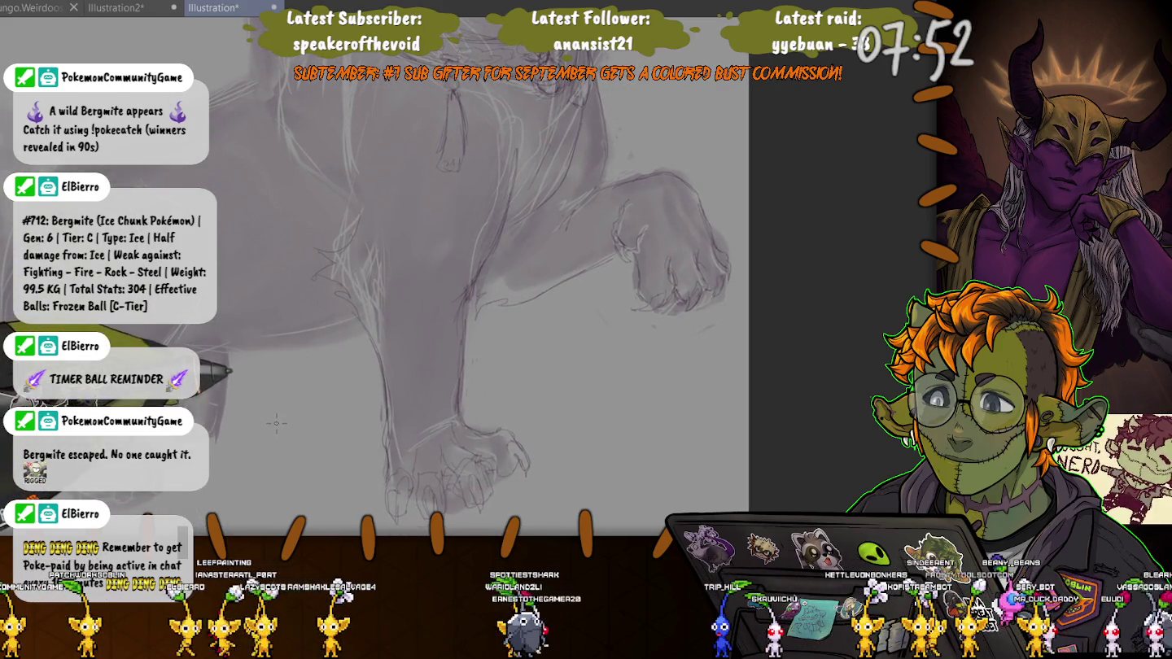
scroll(225, 395, "down", 3)
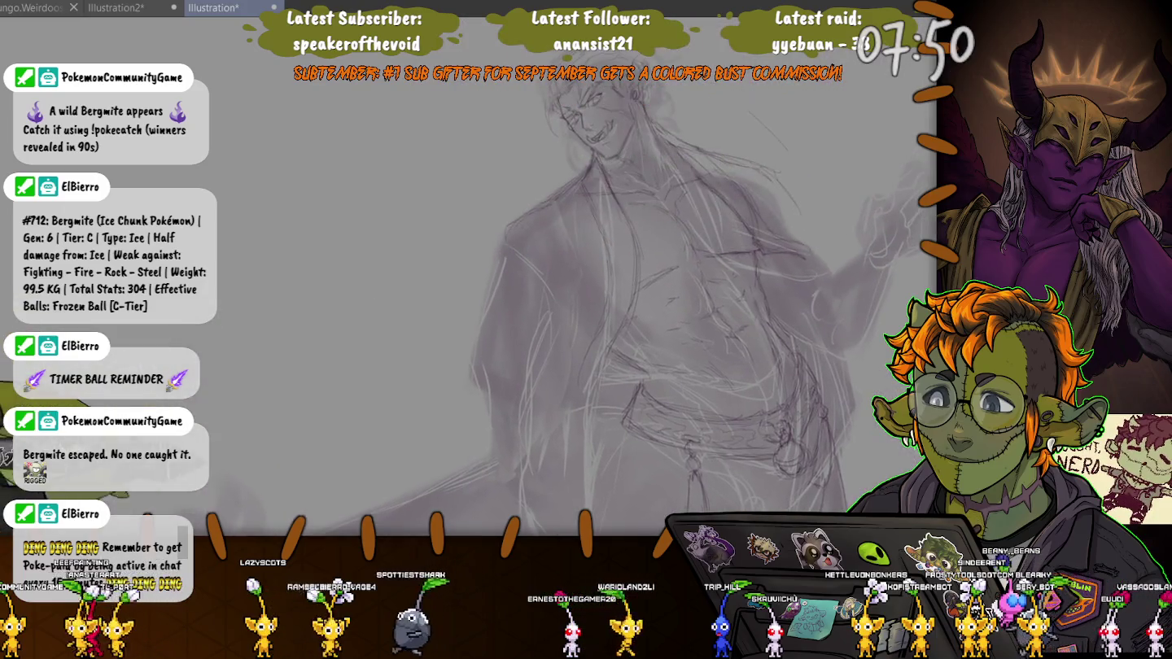
scroll(468, 276, "up", 3)
scroll(468, 276, "up", 1)
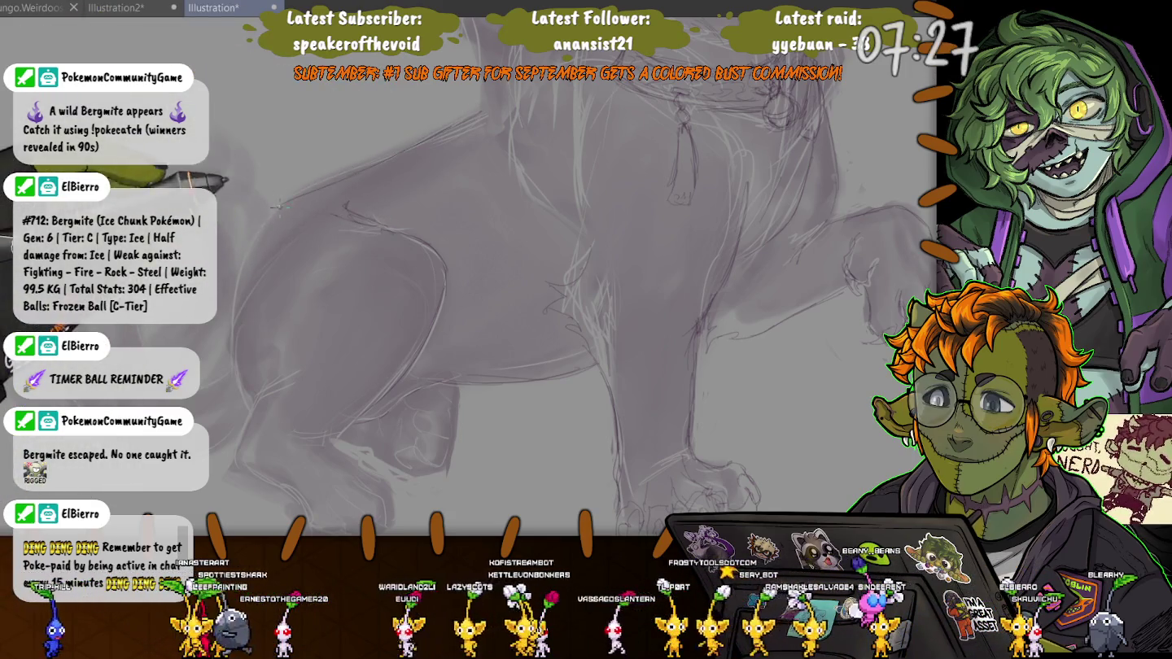
Redraw the left leg outline darker, then lasso-select the front paw.
mouse_move(279, 206)
left_mouse_down()
mouse_move(234, 360)
mouse_move(288, 388)
left_mouse_up()
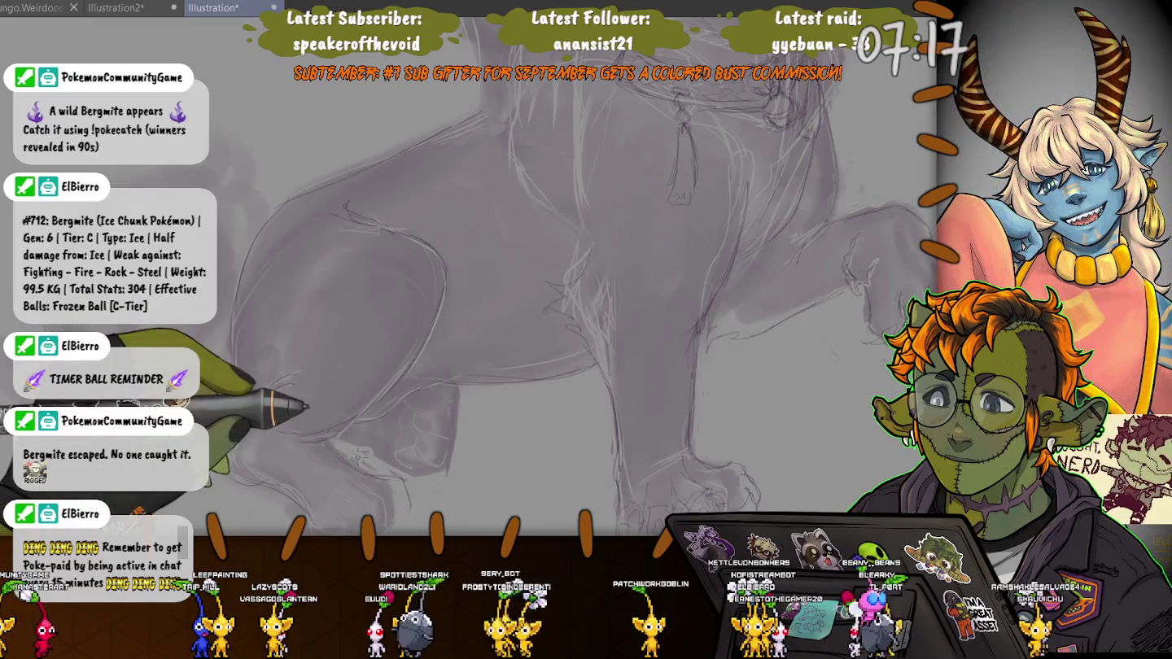
left_click_drag(399, 475, 263, 458)
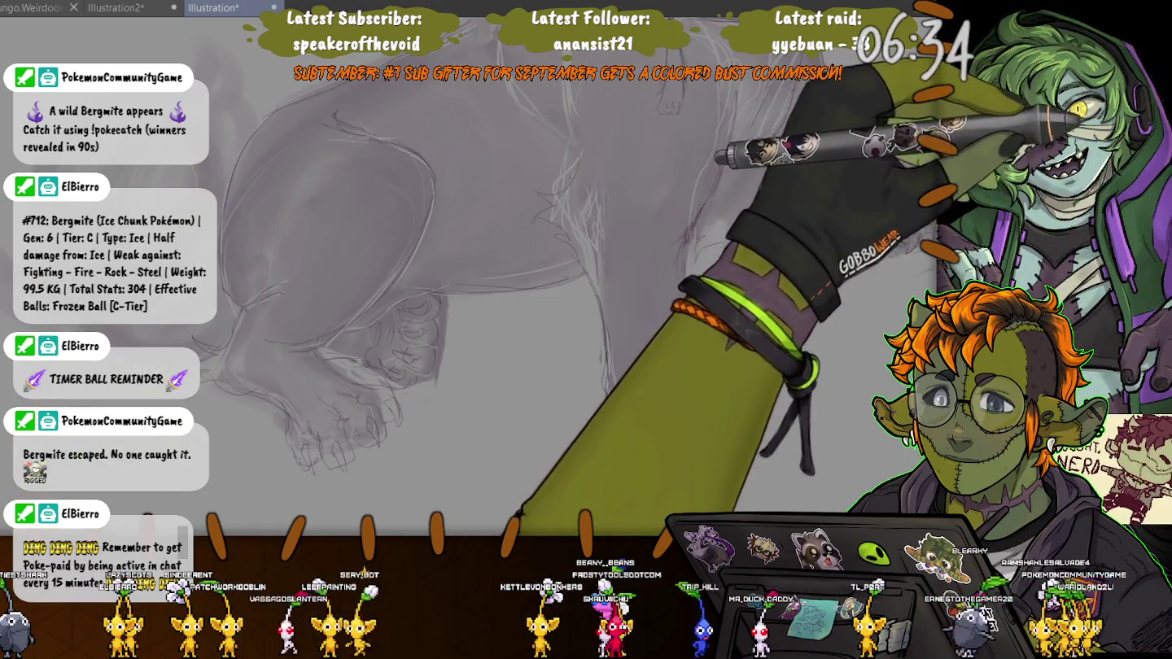
left_click_drag(327, 356, 402, 390)
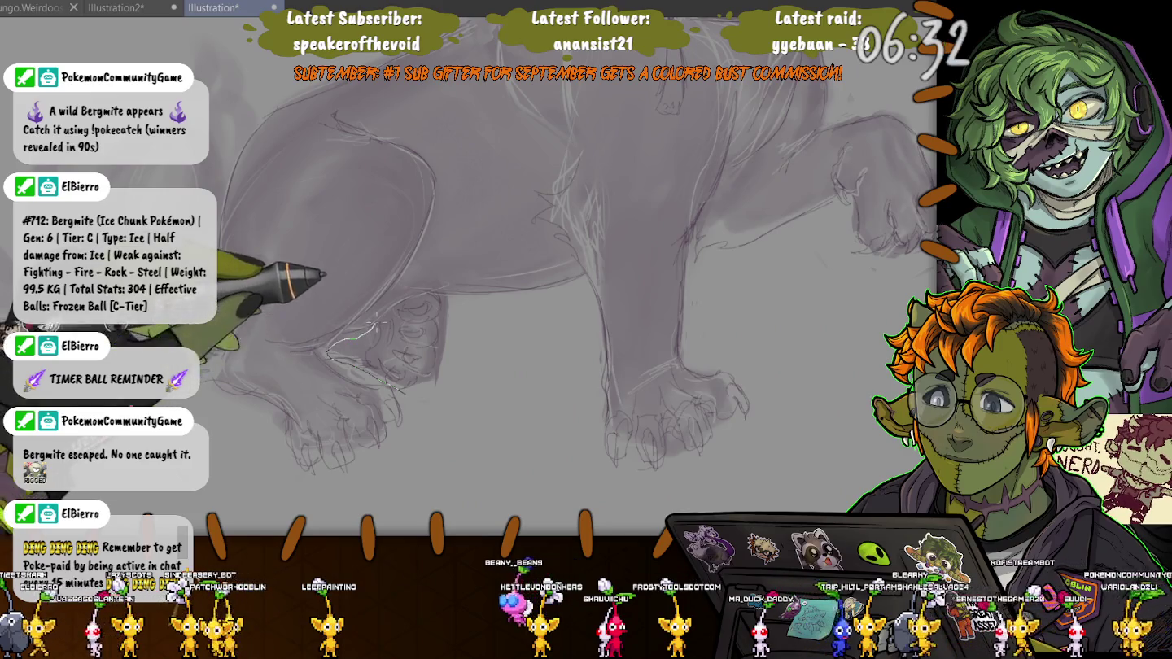
left_click_drag(370, 324, 326, 354)
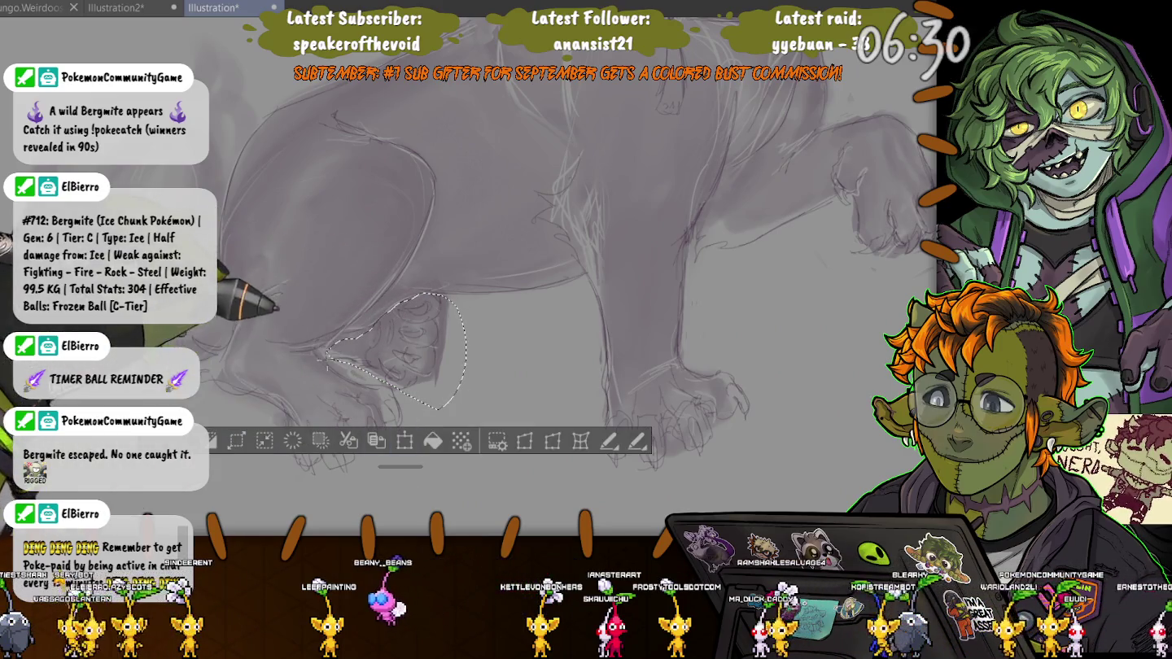
Move the selected front paw slightly right and down, tilting it clockwise.
key("ctrl+t")
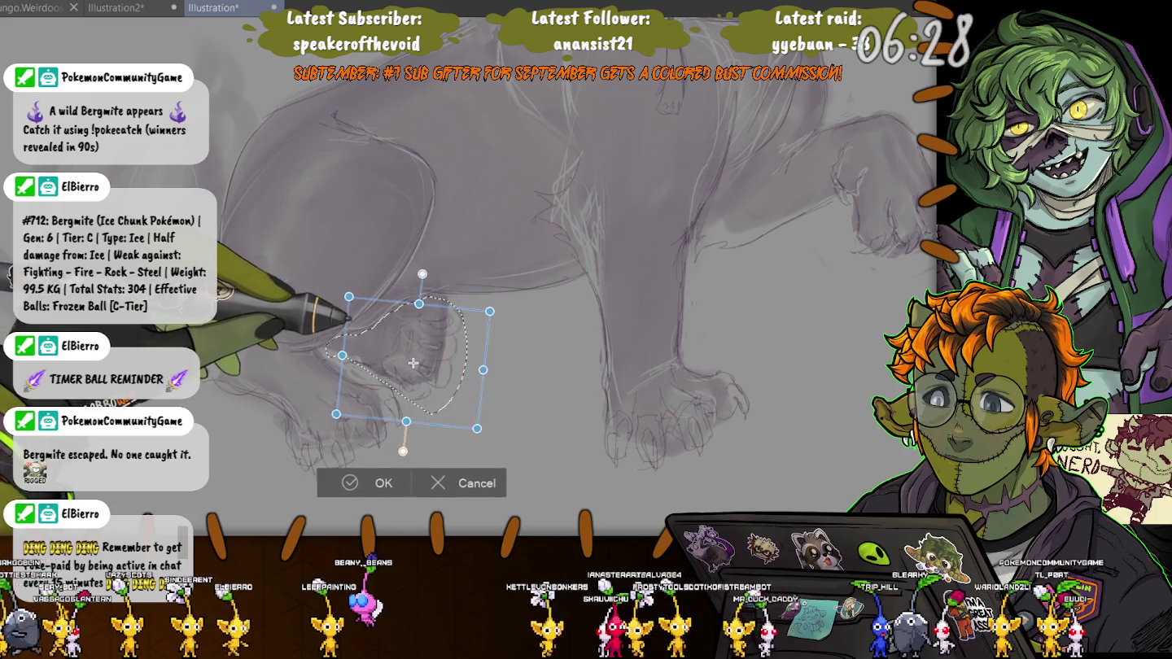
left_click_drag(335, 303, 361, 311)
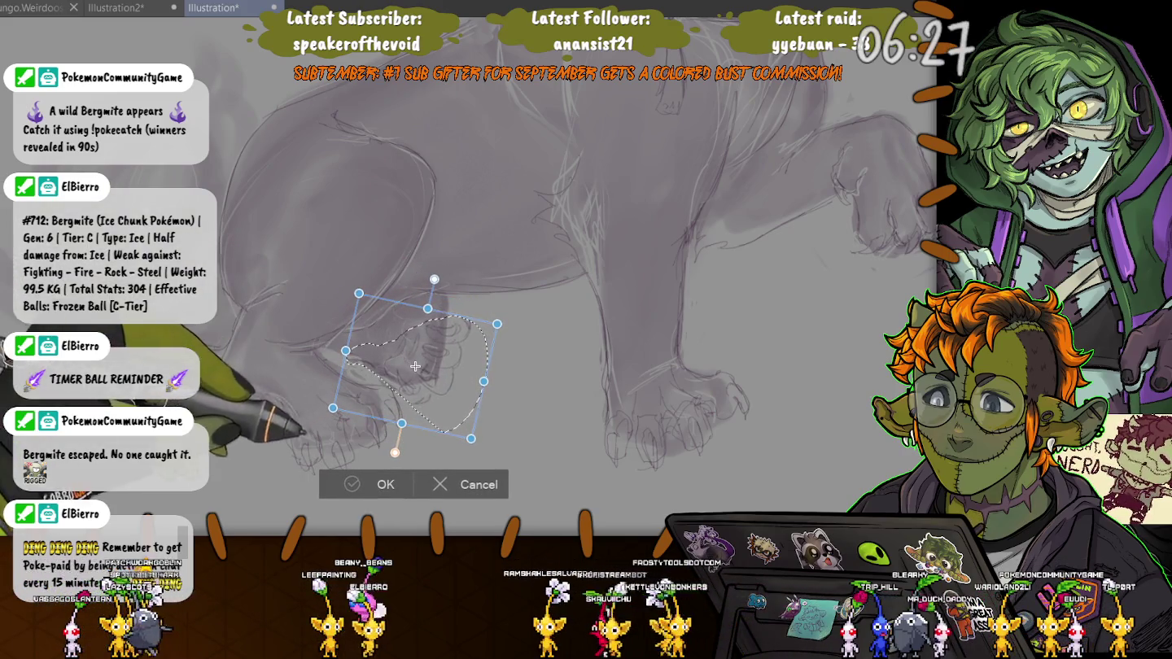
key("Return")
key("ctrl+d")
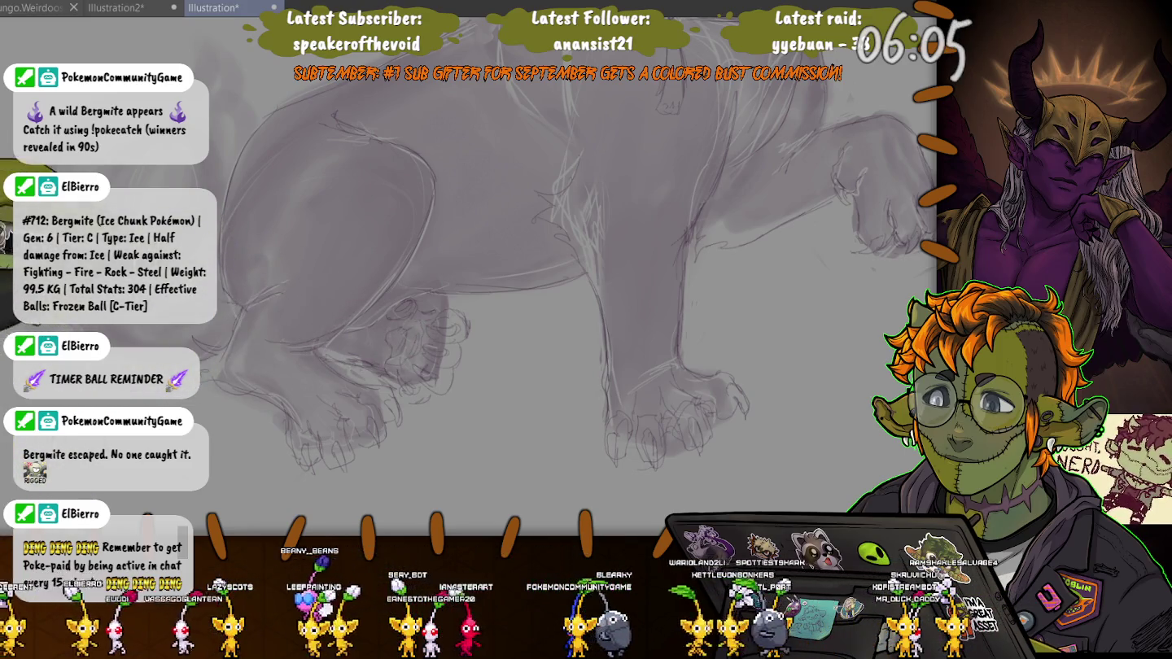
Zoom in and draw a darker curved stroke around the left leg.
scroll(332, 297, "up", 2)
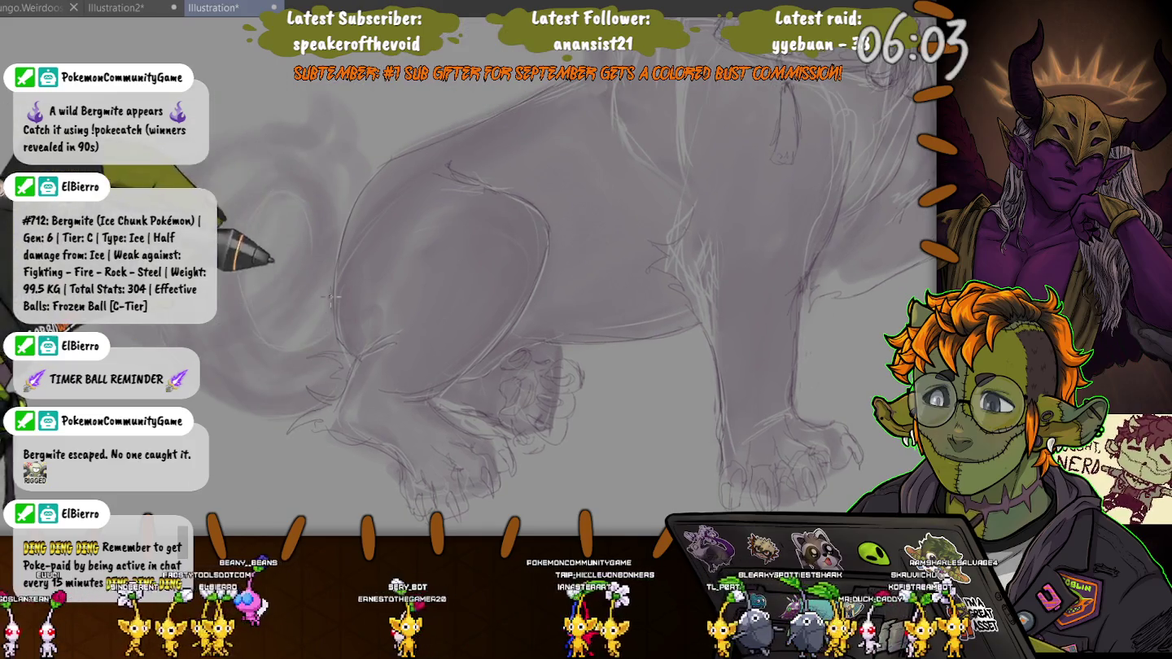
mouse_move(332, 297)
left_mouse_down()
mouse_move(259, 201)
mouse_move(236, 244)
left_mouse_up()
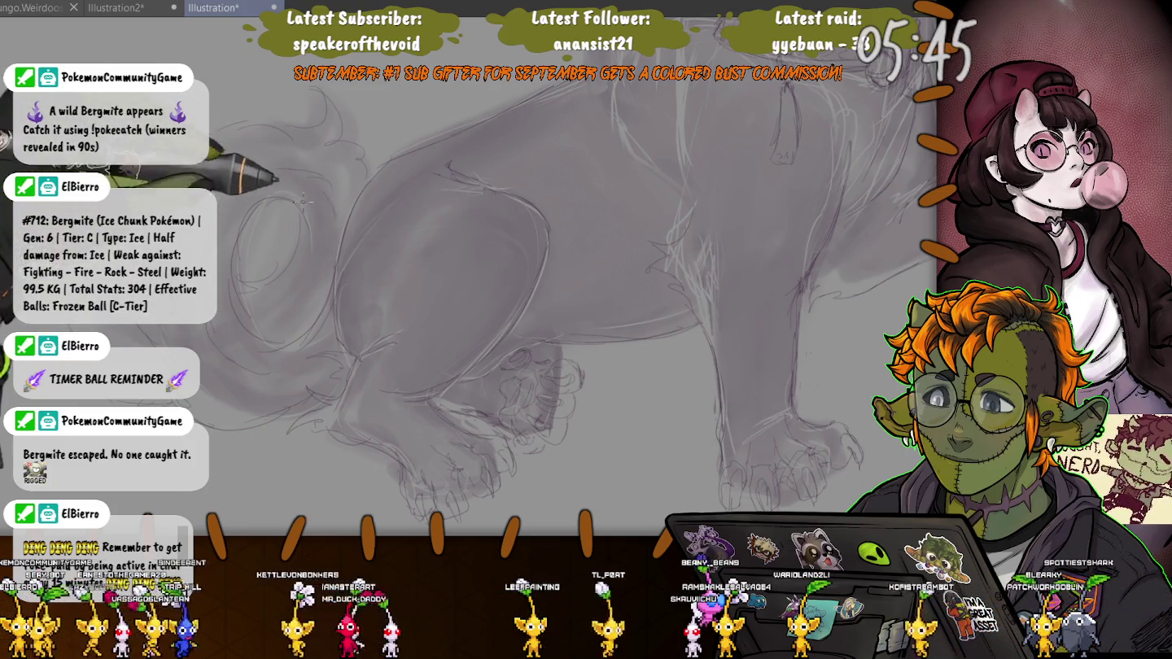
scroll(521, 326, "up", 2)
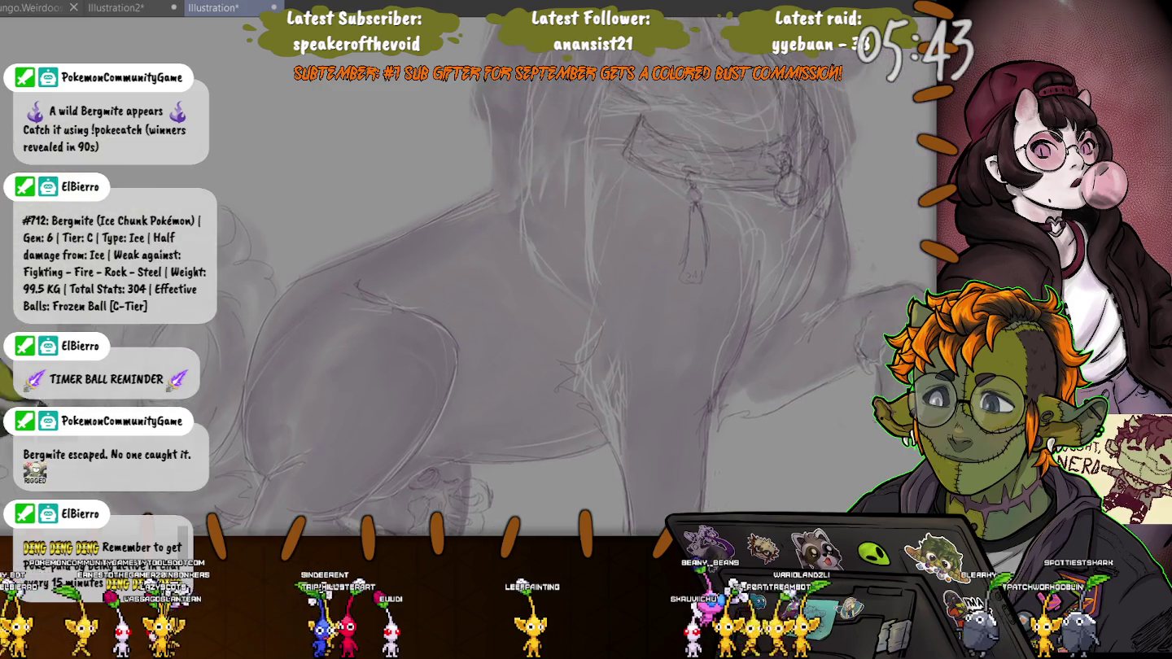
Sketch new lines around the collar area, then zoom out to show head and torso.
scroll(456, 327, "down", 2)
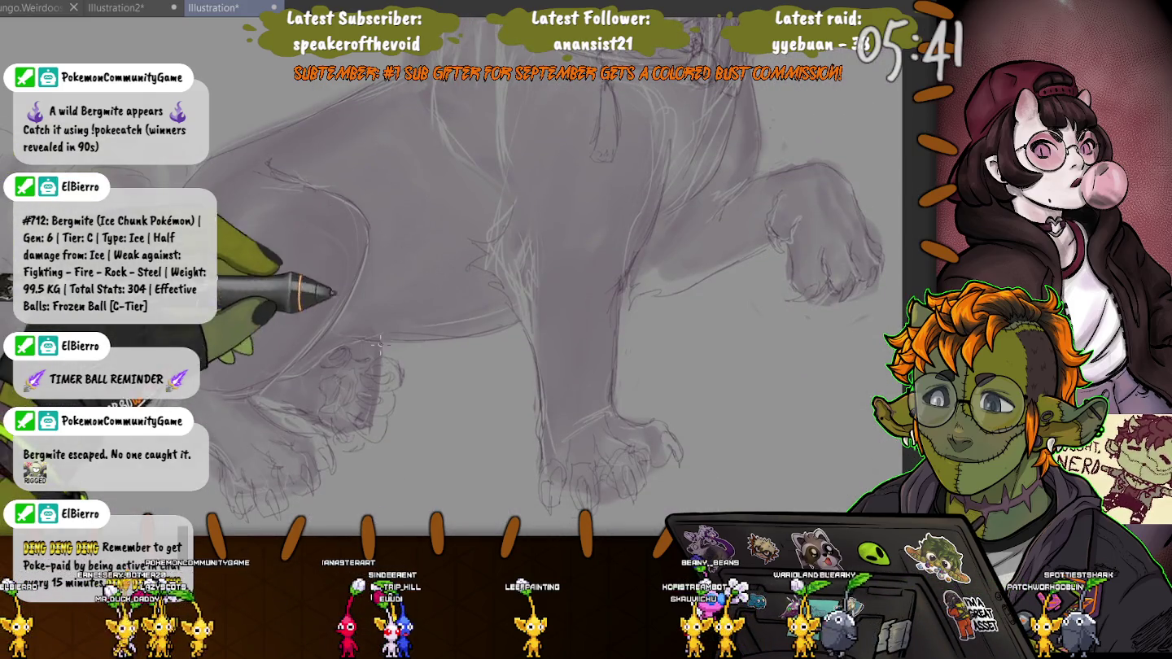
left_click_drag(349, 324, 334, 374)
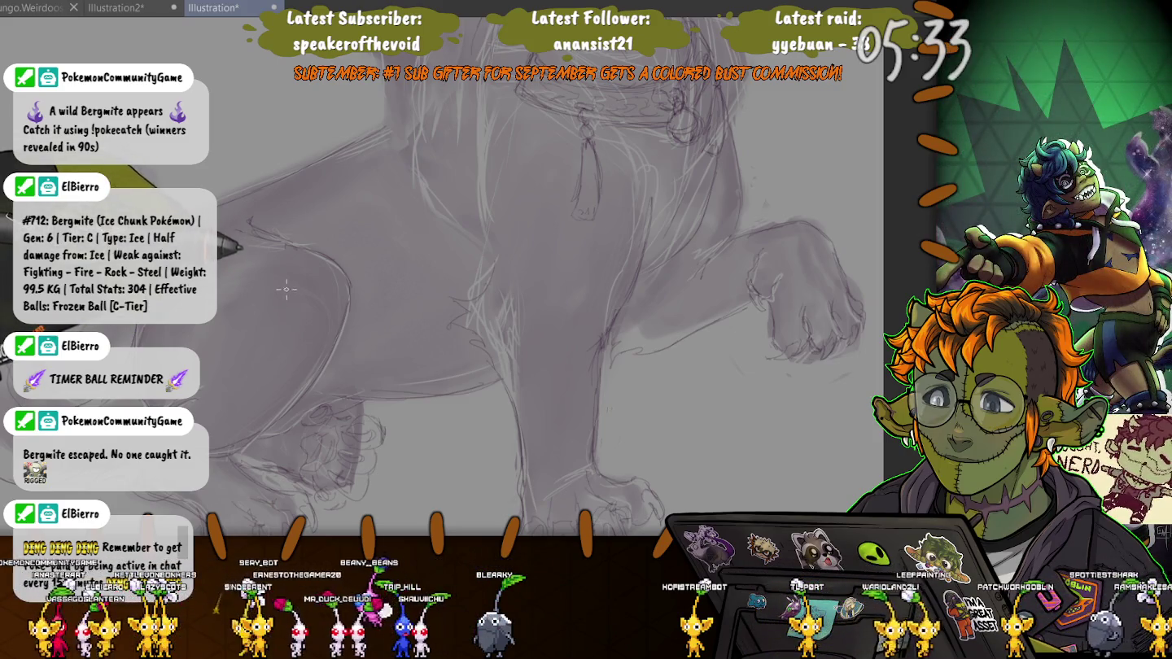
left_click_drag(488, 285, 480, 375)
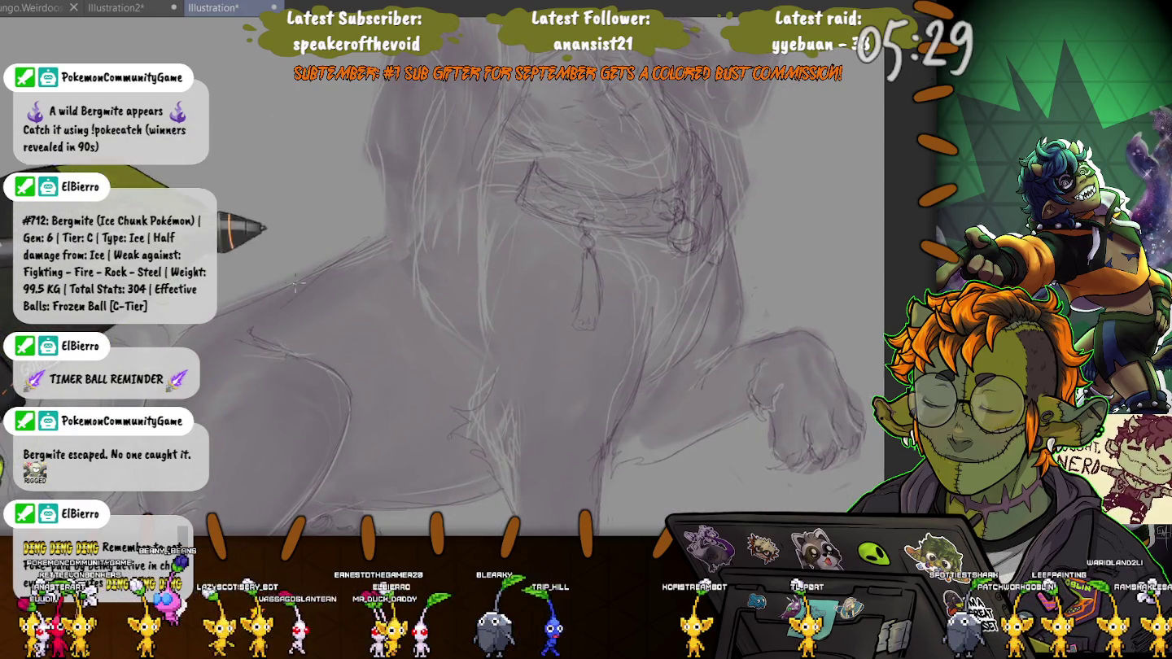
left_click_drag(245, 308, 625, 398)
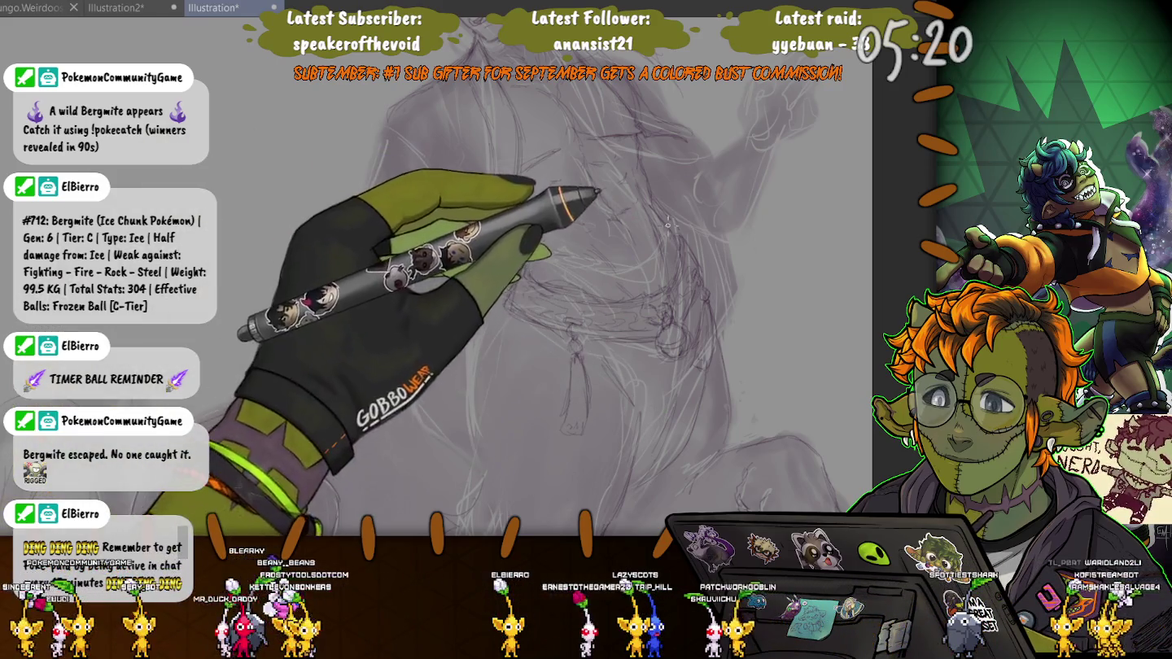
key("ctrl+minus")
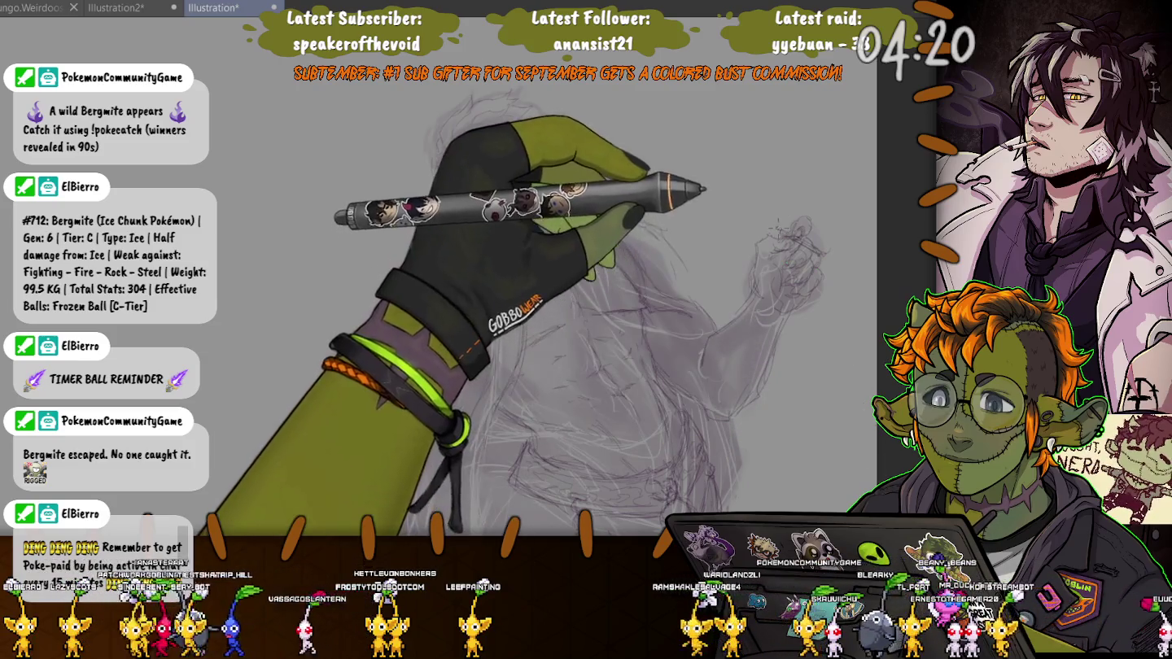
left_click_drag(634, 167, 682, 198)
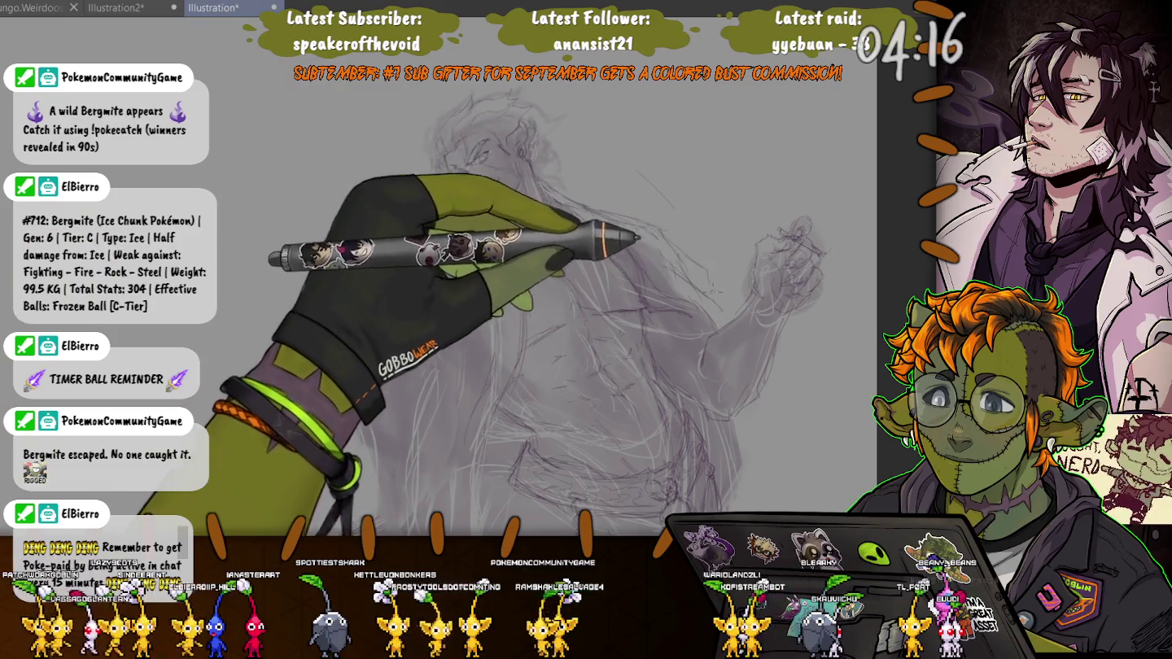
scroll(700, 330, "down", 3)
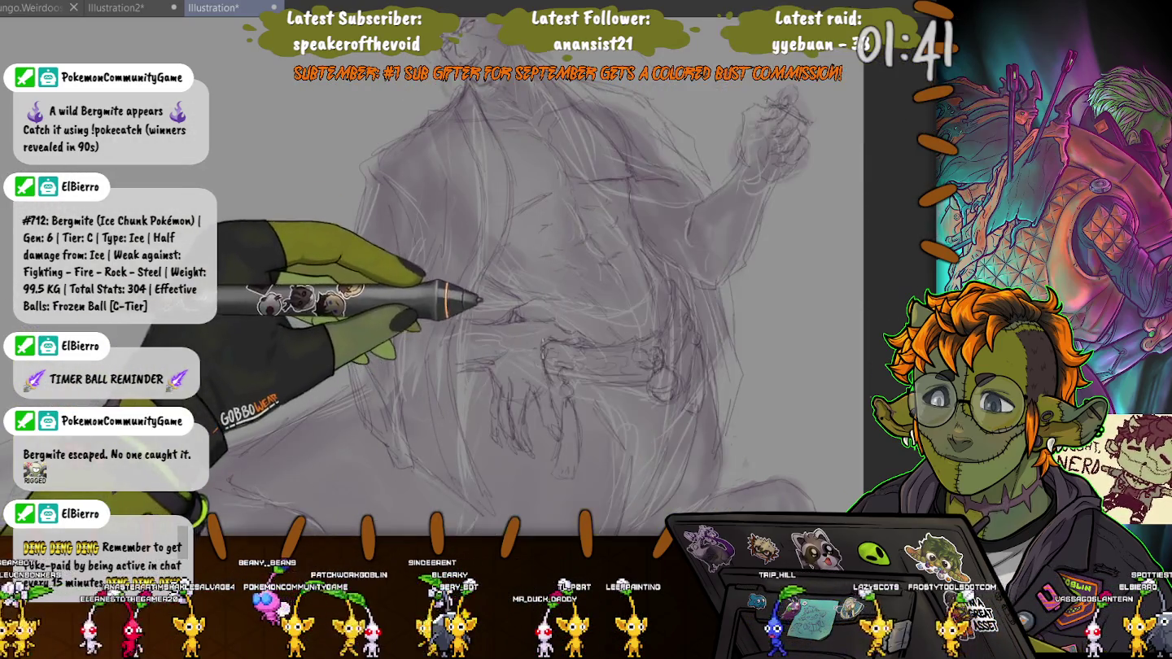
left_click_drag(544, 355, 480, 431)
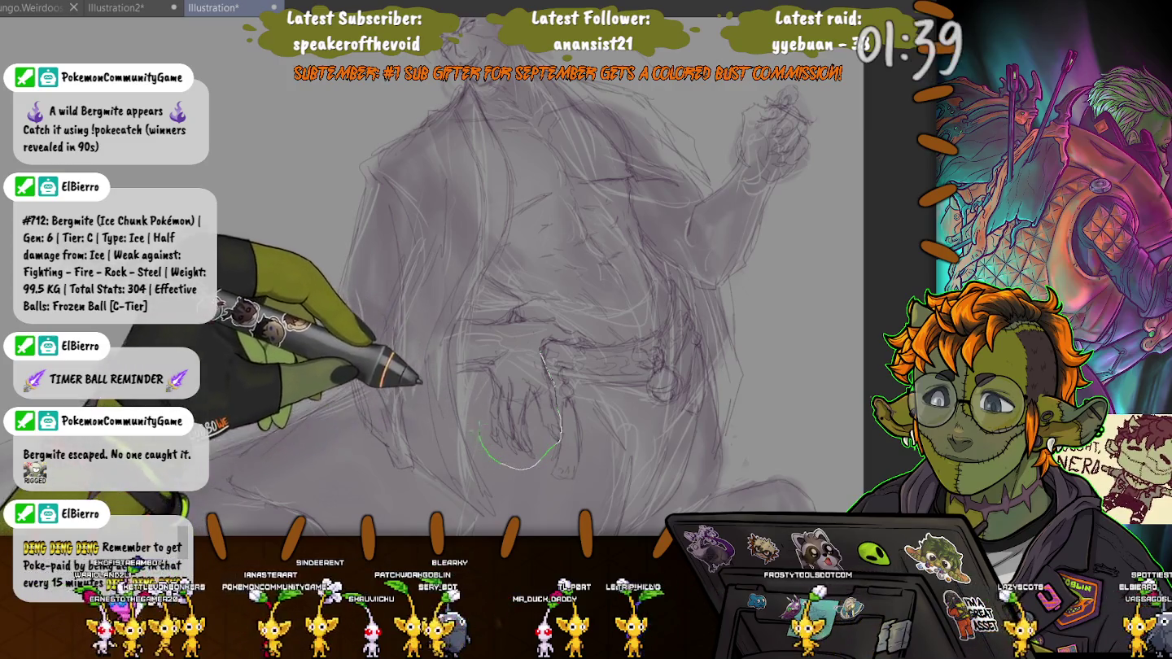
Nudge the lassoed waist hand slightly up and right.
left_click_drag(481, 370, 486, 362)
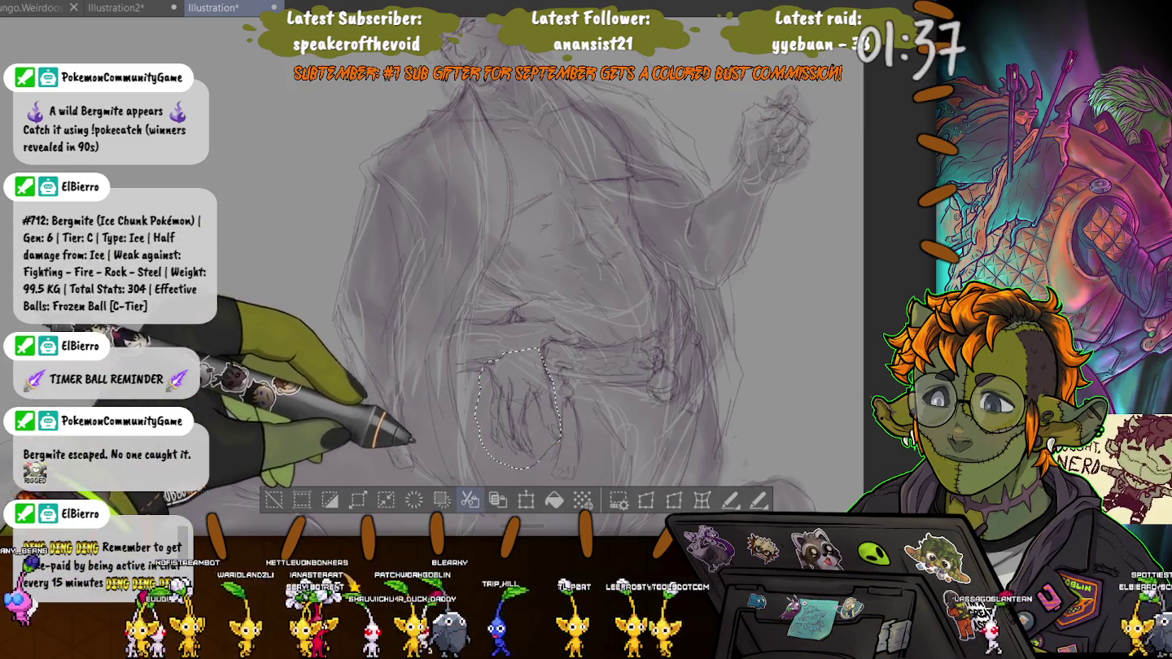
key("ctrl+t")
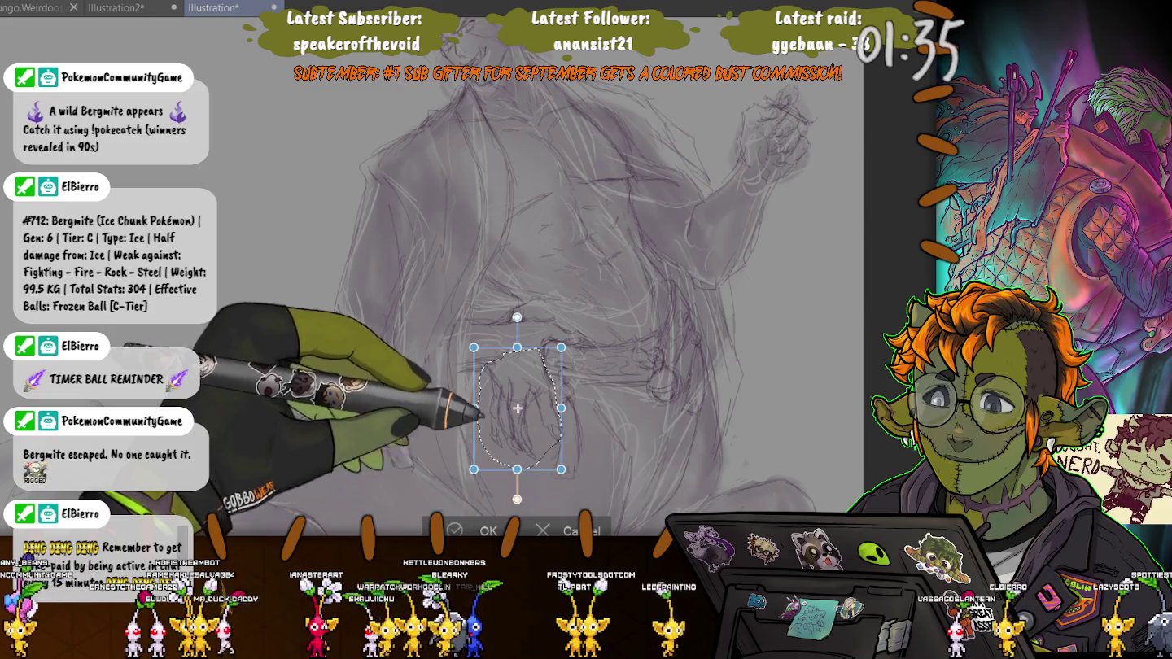
left_click_drag(514, 404, 515, 402)
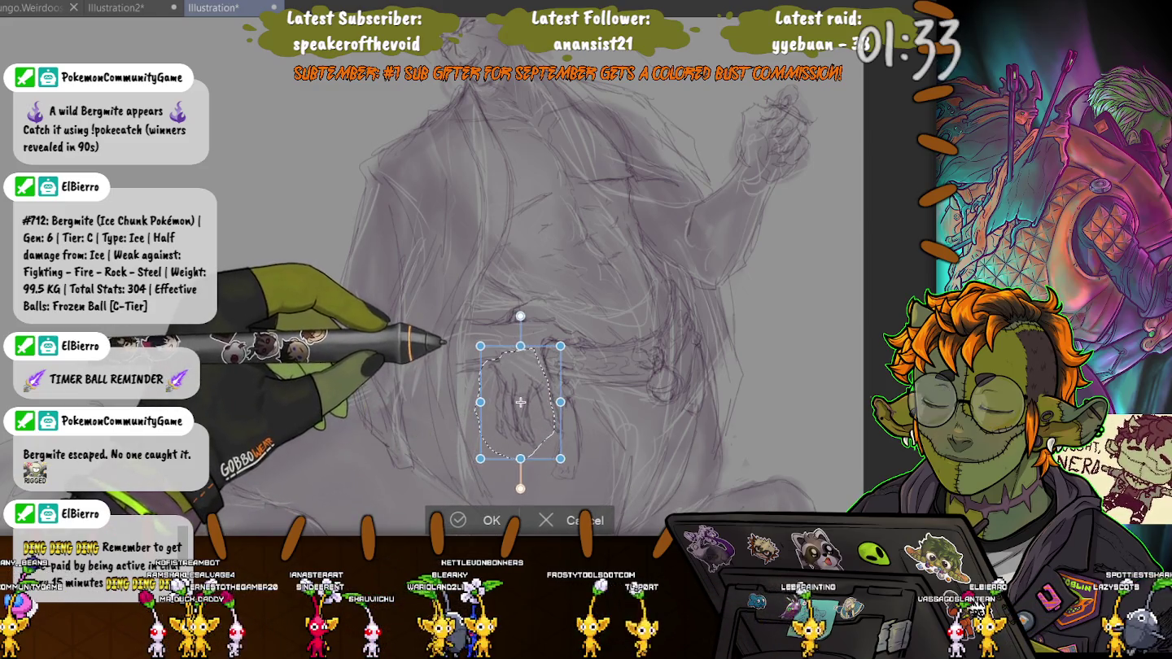
key("Return")
key("ctrl+d")
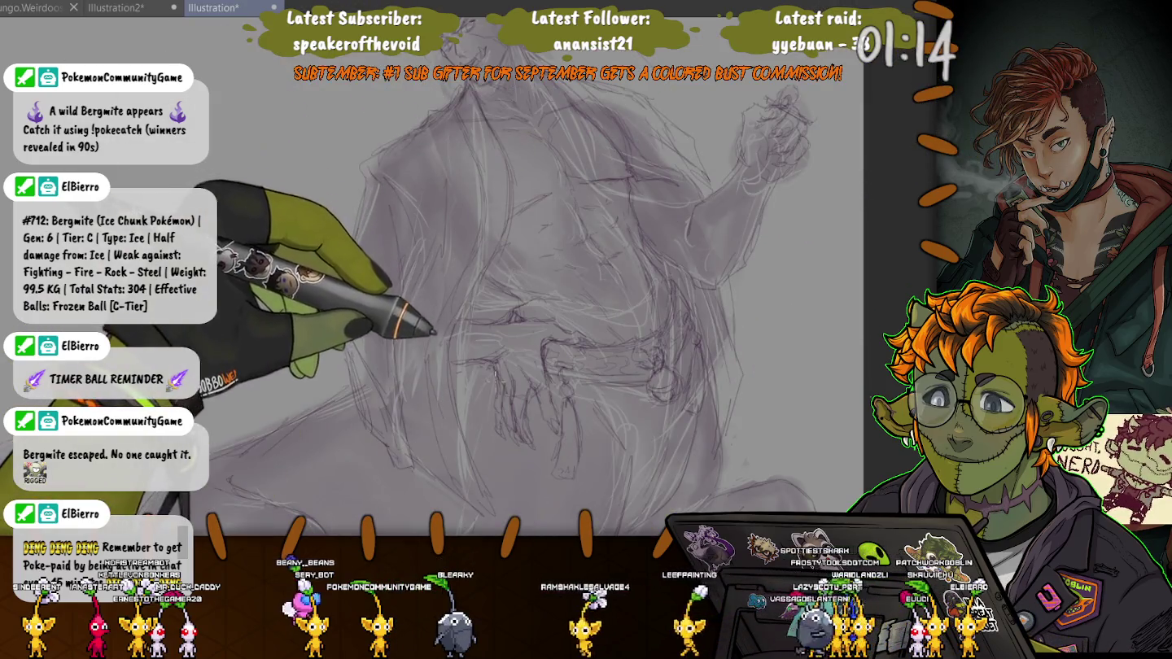
Reselect the hand and nudge it slightly right and down.
left_click_drag(521, 353, 494, 382)
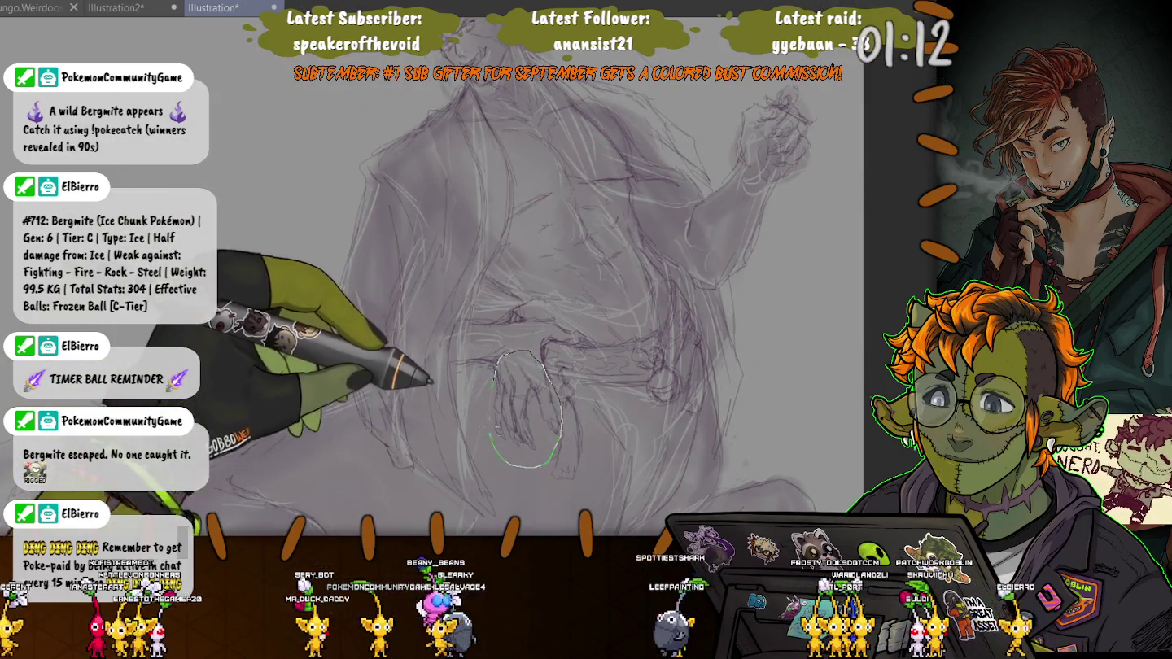
key("ctrl+t")
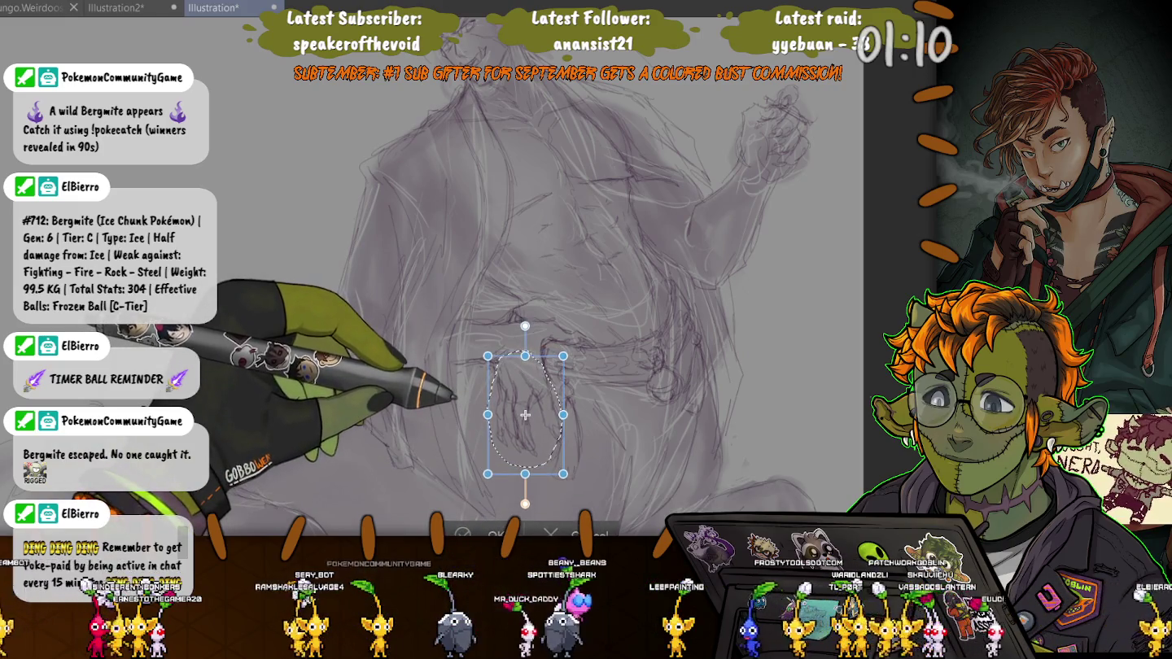
left_click_drag(525, 415, 526, 416)
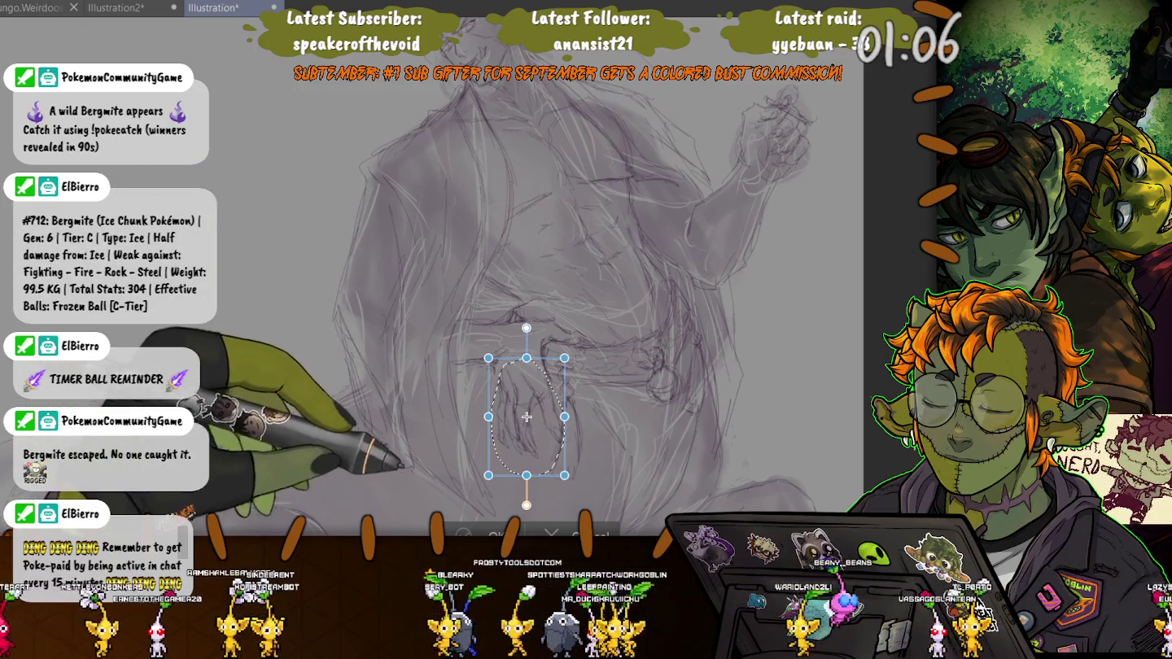
key("Return")
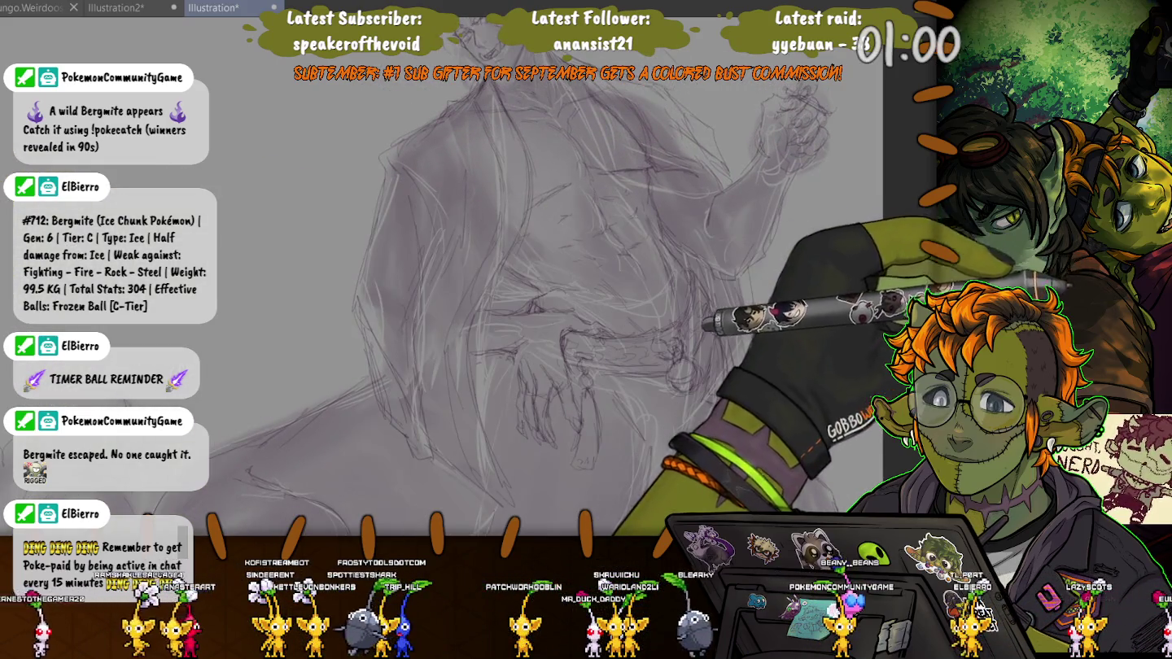
Fit and tilt the view onto the face, then add darker strokes around the eye, face and hair.
key("ctrl+0")
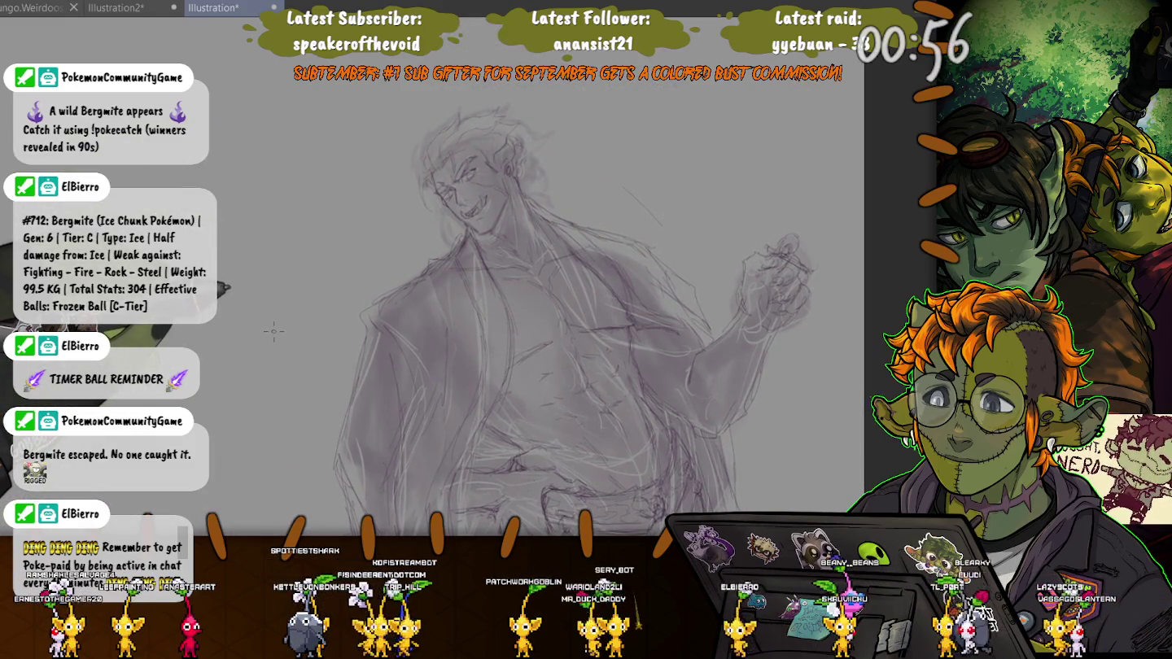
scroll(551, 280, "up", 3)
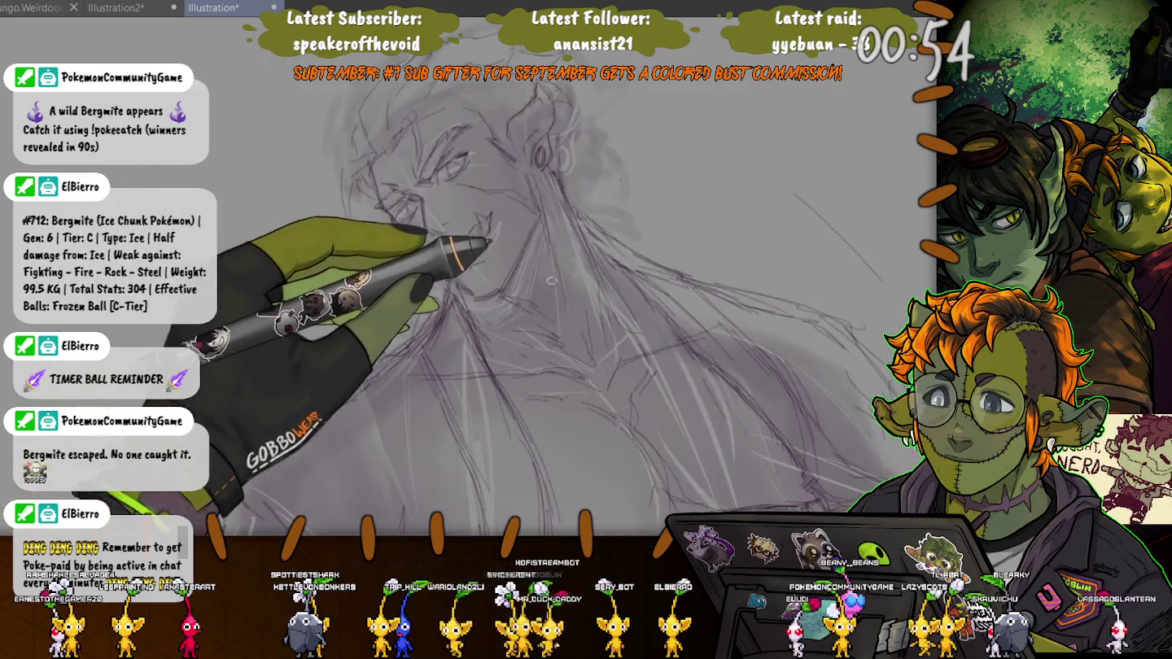
left_click_drag(550, 281, 492, 139)
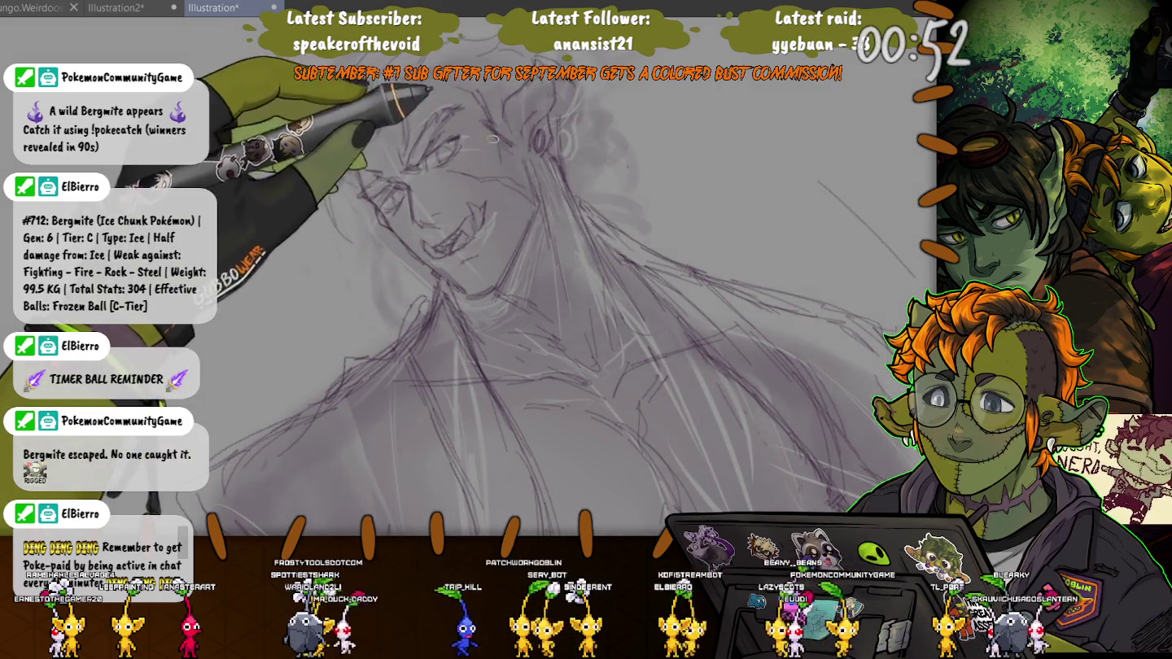
scroll(492, 140, "up", 3)
scroll(408, 378, "down", 3)
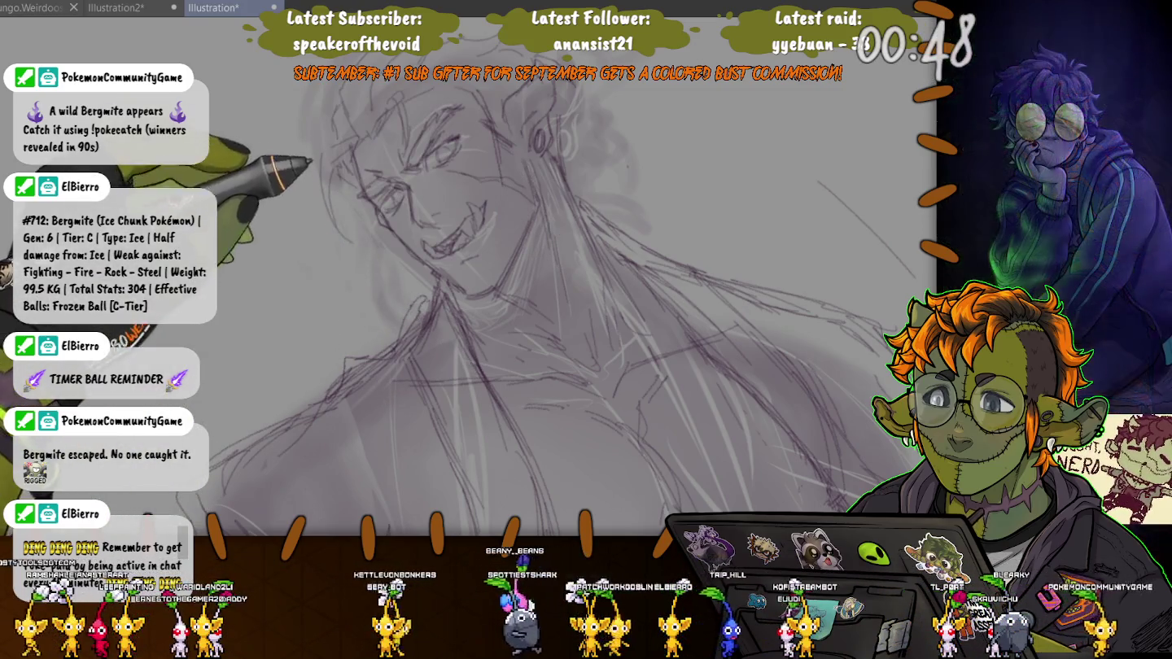
left_click_drag(350, 238, 374, 311)
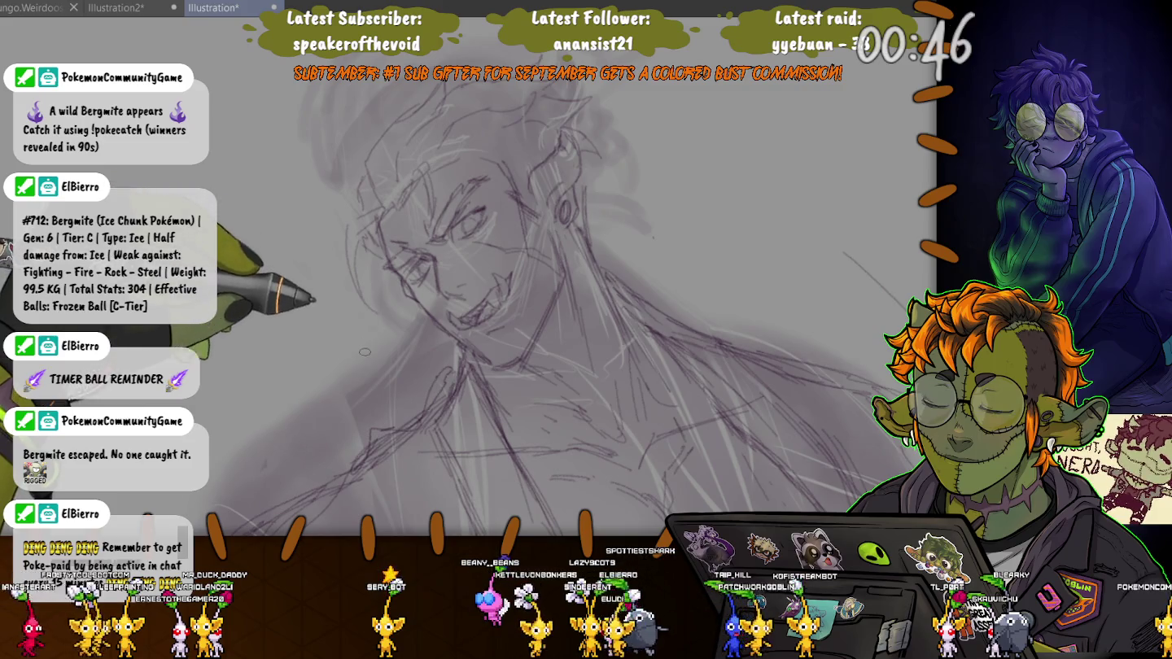
left_click_drag(365, 352, 408, 268)
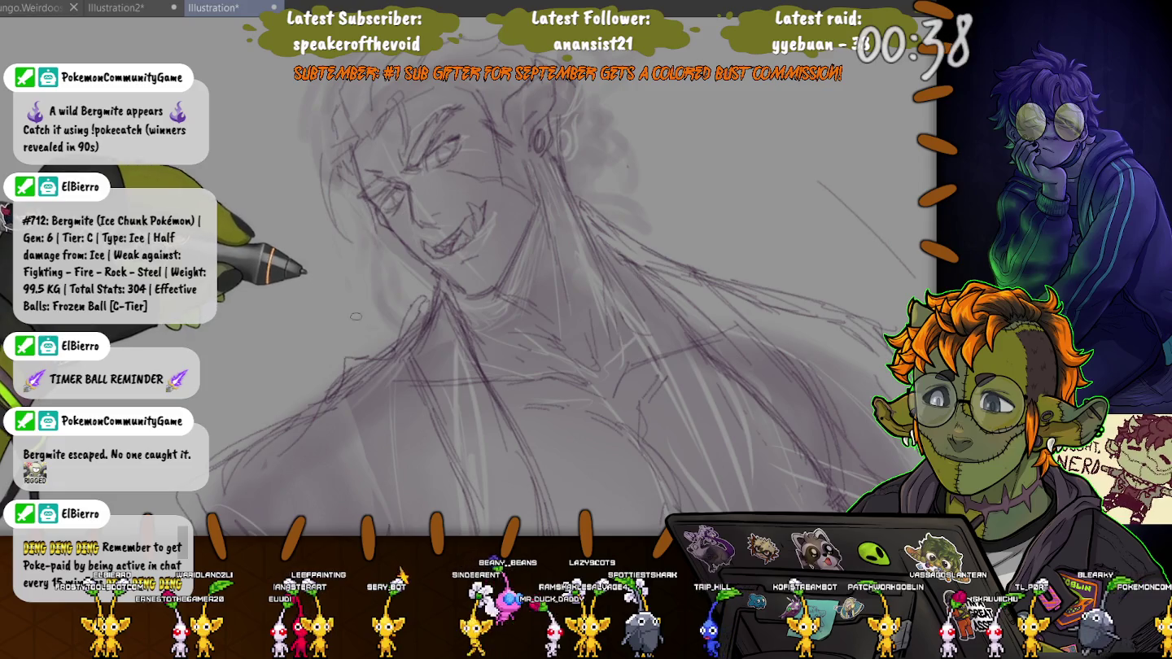
left_click_drag(355, 317, 287, 405)
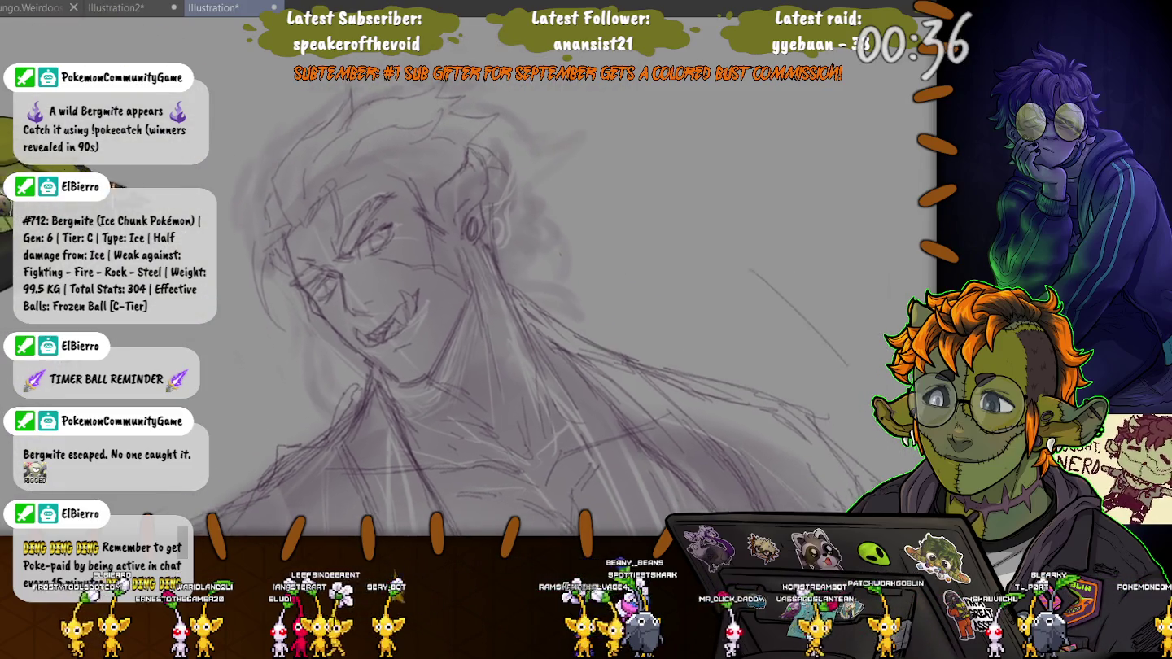
left_click_drag(326, 468, 319, 429)
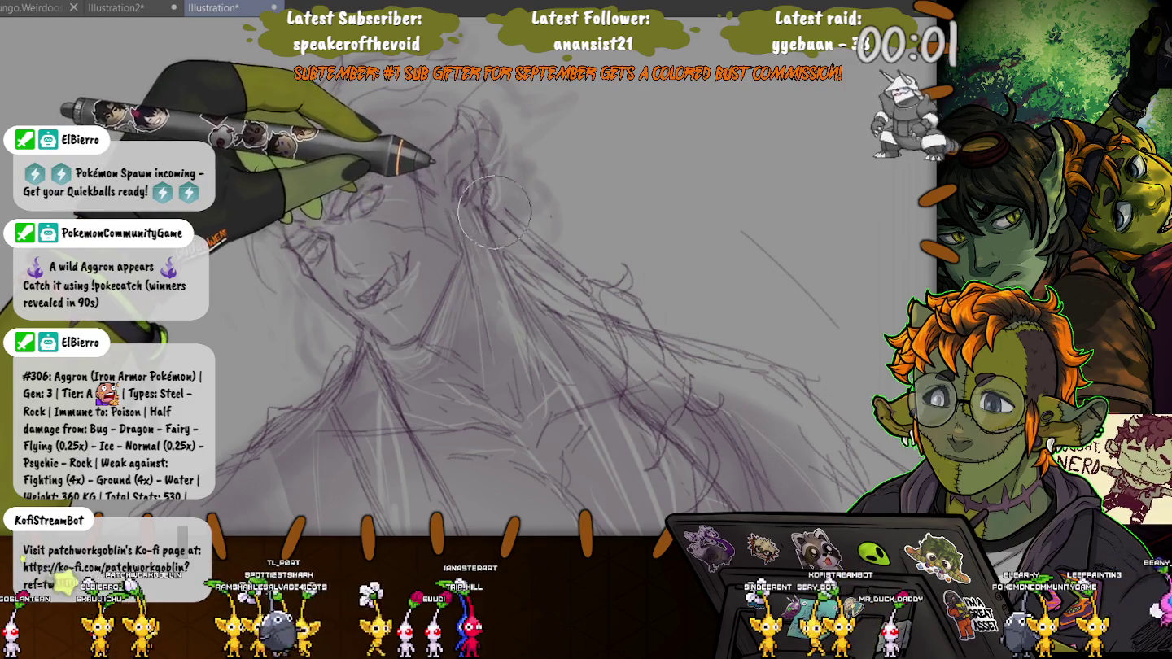
left_click_drag(467, 186, 460, 200)
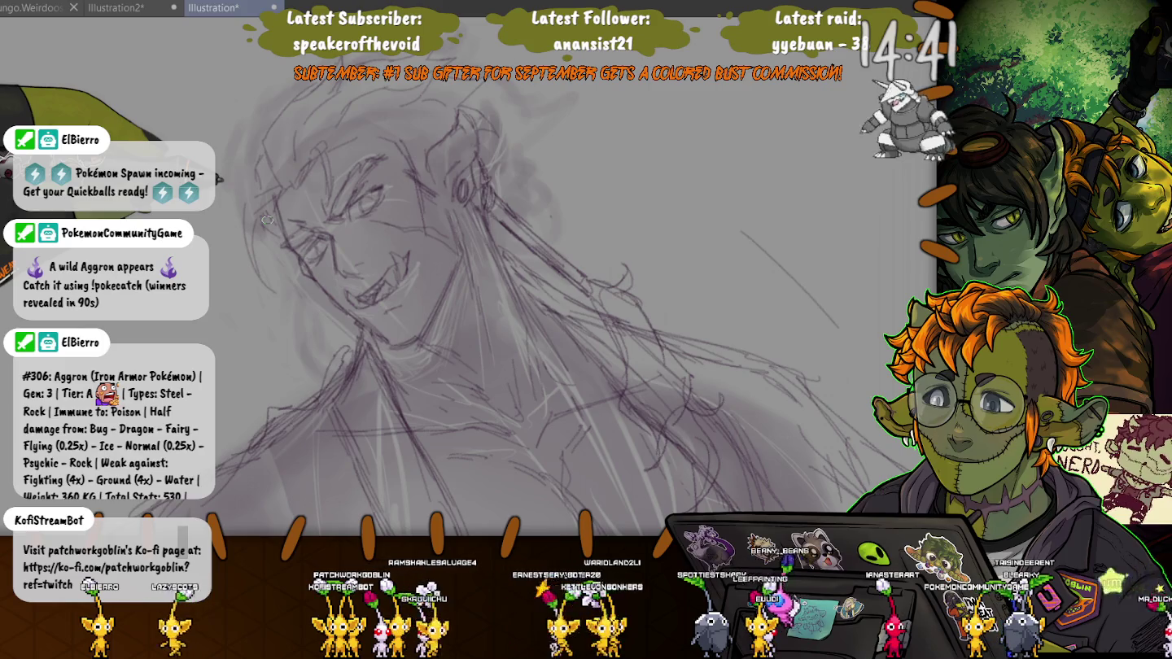
left_click_drag(268, 220, 574, 352)
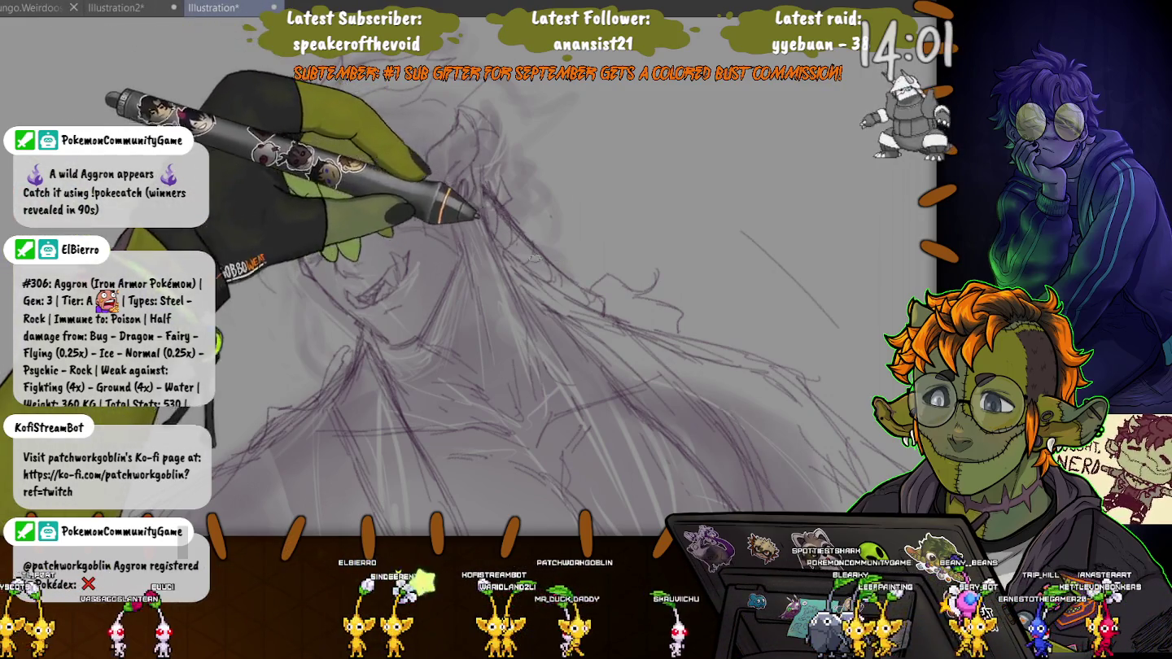
scroll(406, 302, "down", 3)
scroll(407, 301, "down", 1)
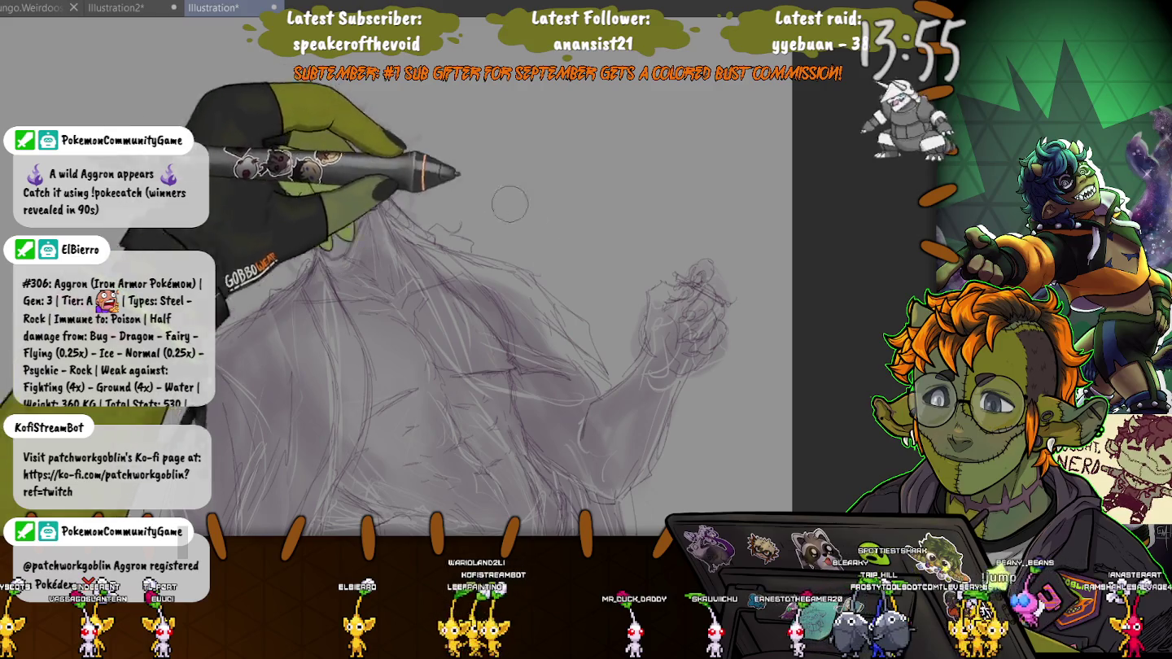
scroll(407, 301, "up", 4)
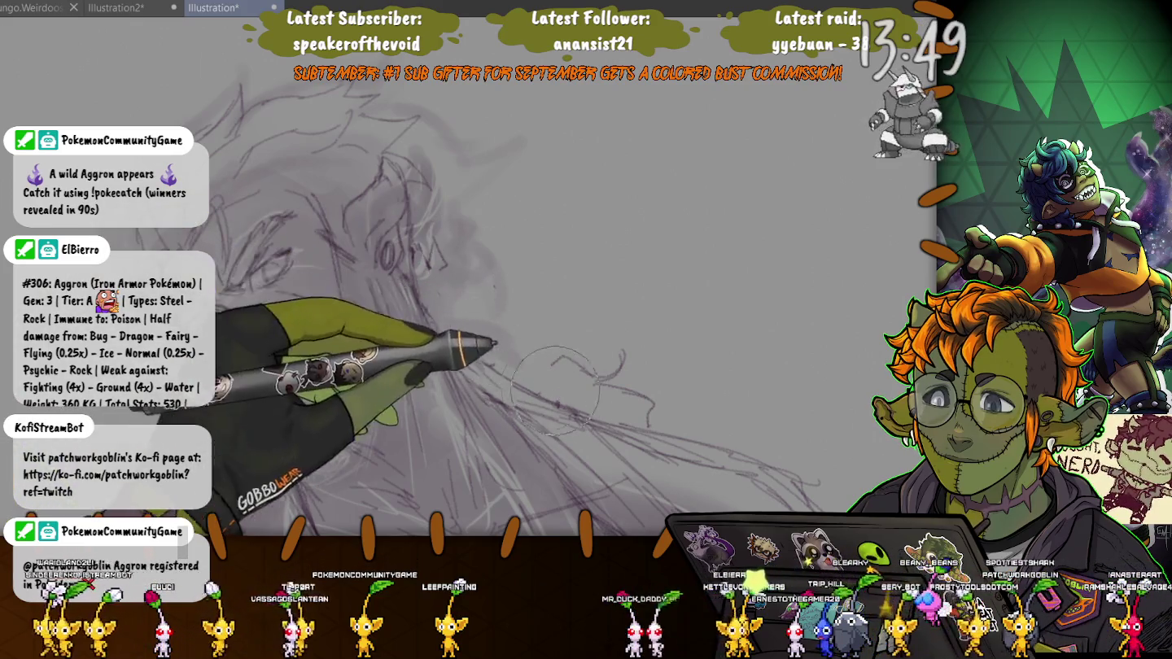
key("p")
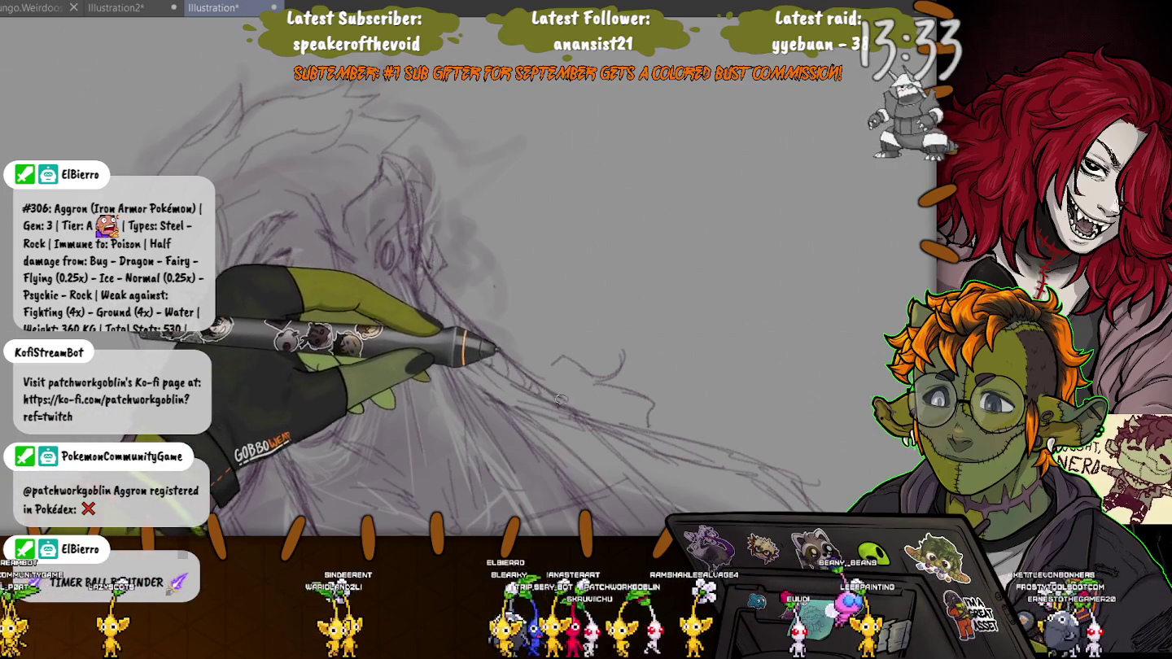
scroll(533, 384, "down", 2)
scroll(533, 384, "down", 2)
scroll(520, 326, "up", 2)
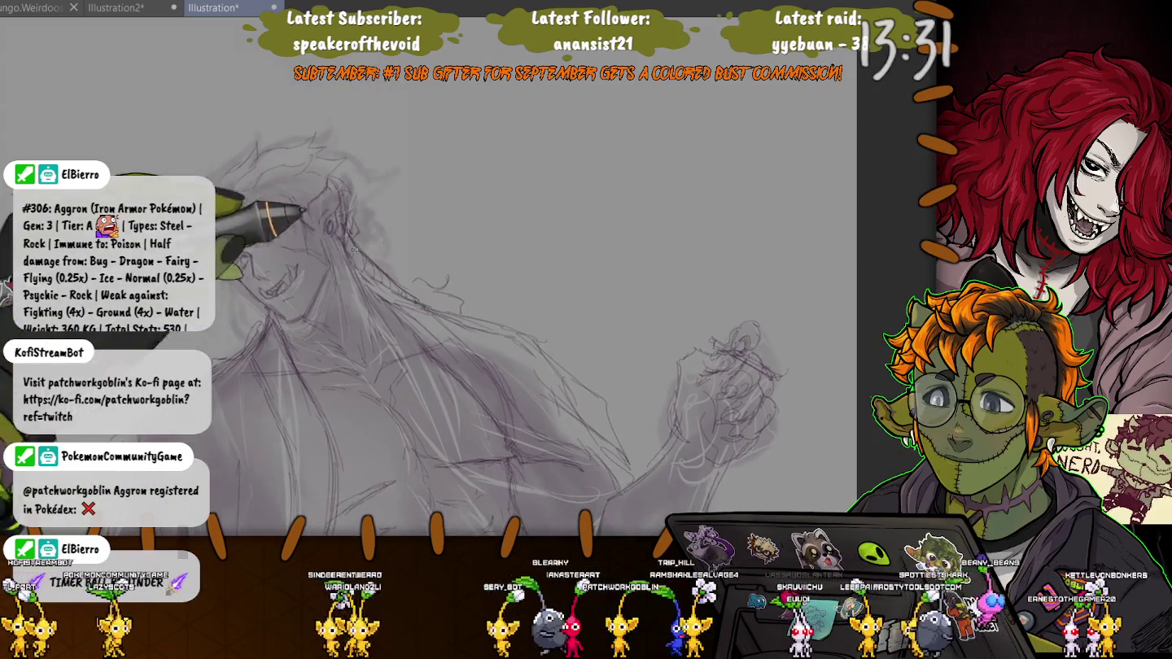
scroll(521, 326, "up", 2)
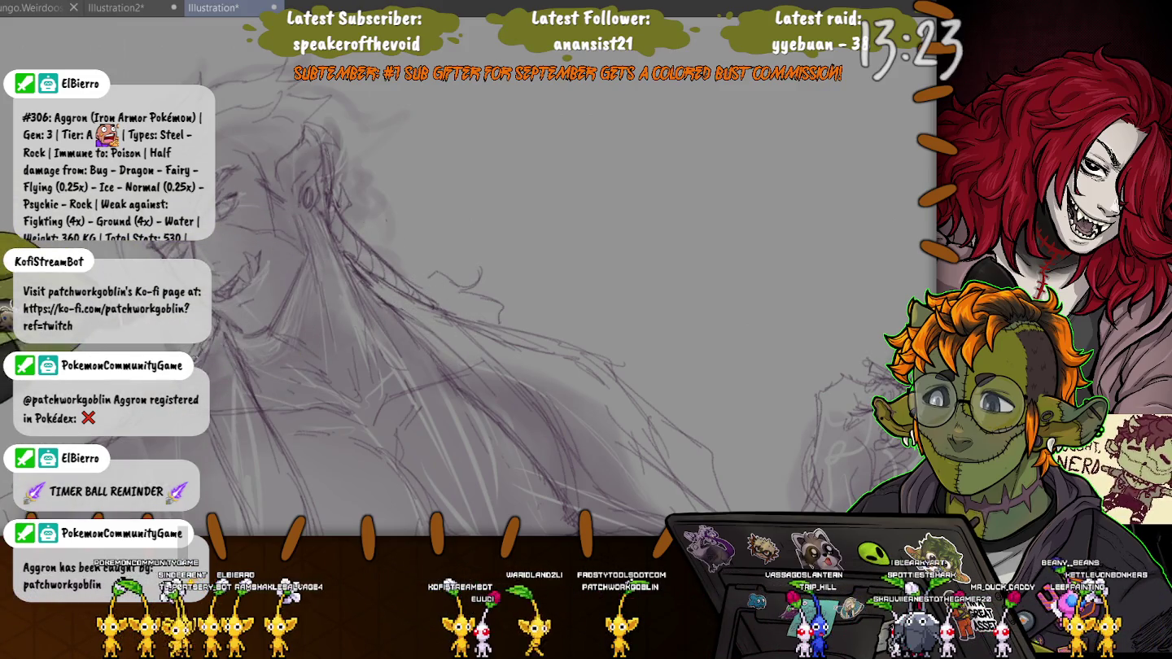
scroll(488, 285, "down", 5)
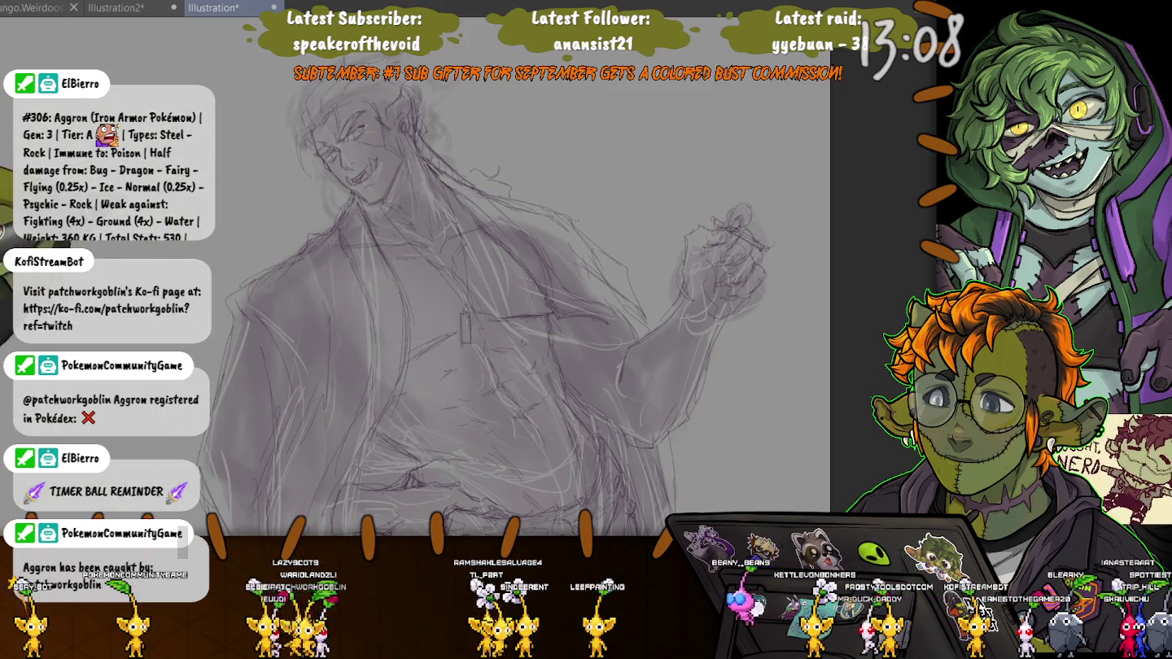
left_click_drag(504, 301, 542, 431)
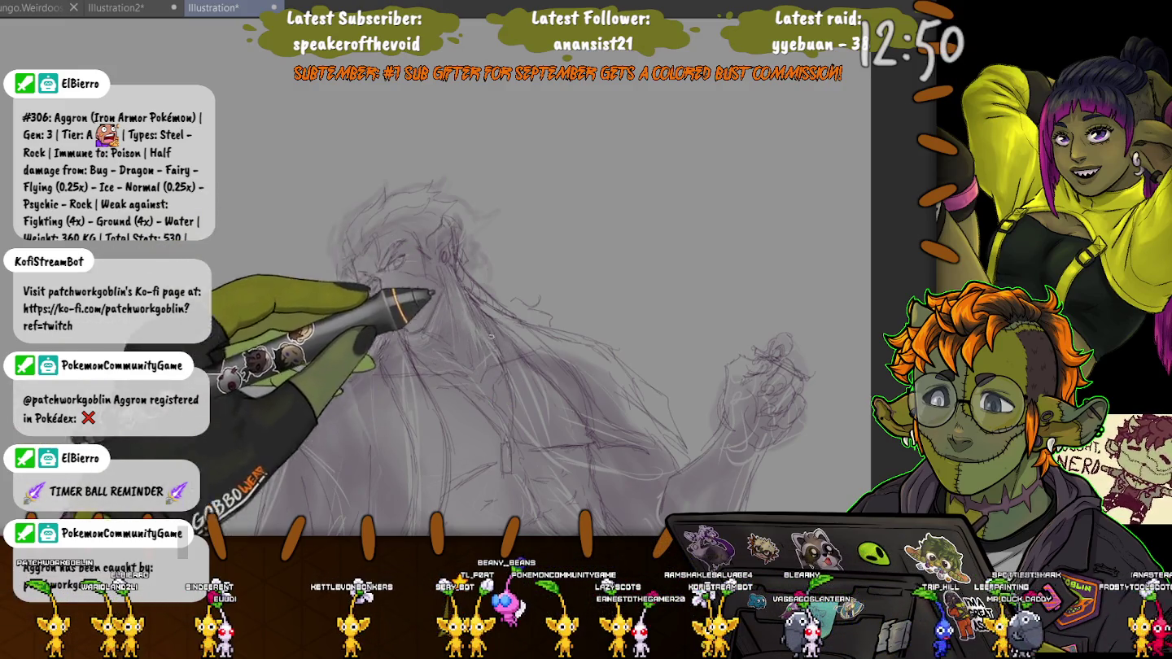
scroll(501, 350, "up", 3)
scroll(488, 293, "up", 2)
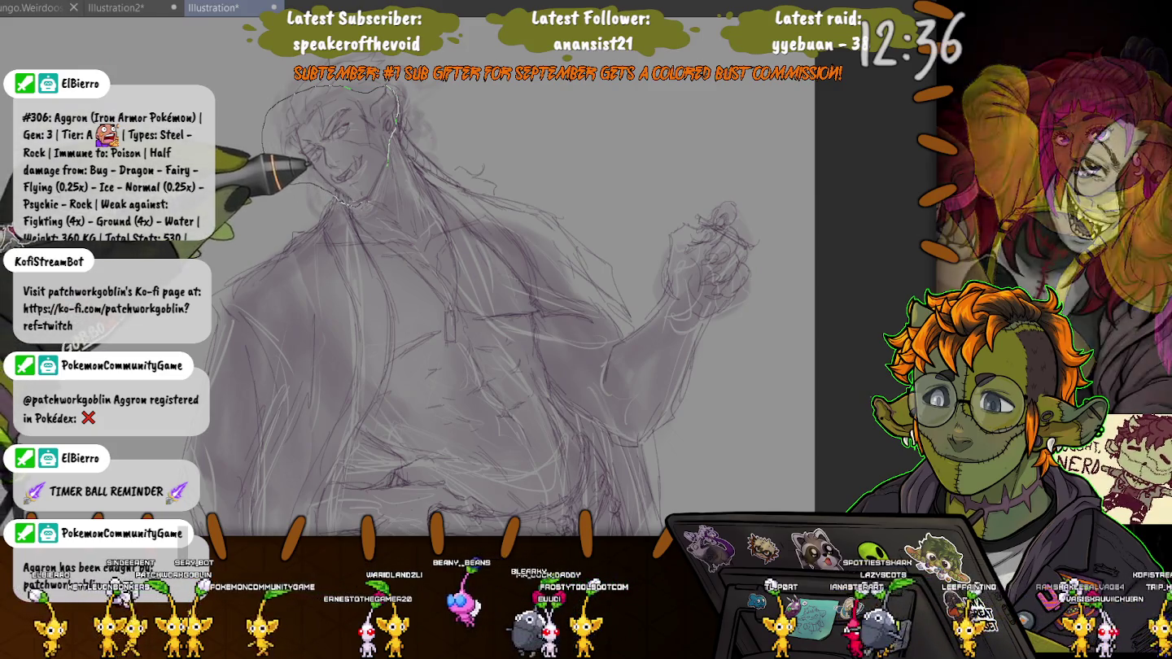
Sketch a pointed ear on the lassoed head and add it to the selection.
left_click_drag(392, 158, 321, 192)
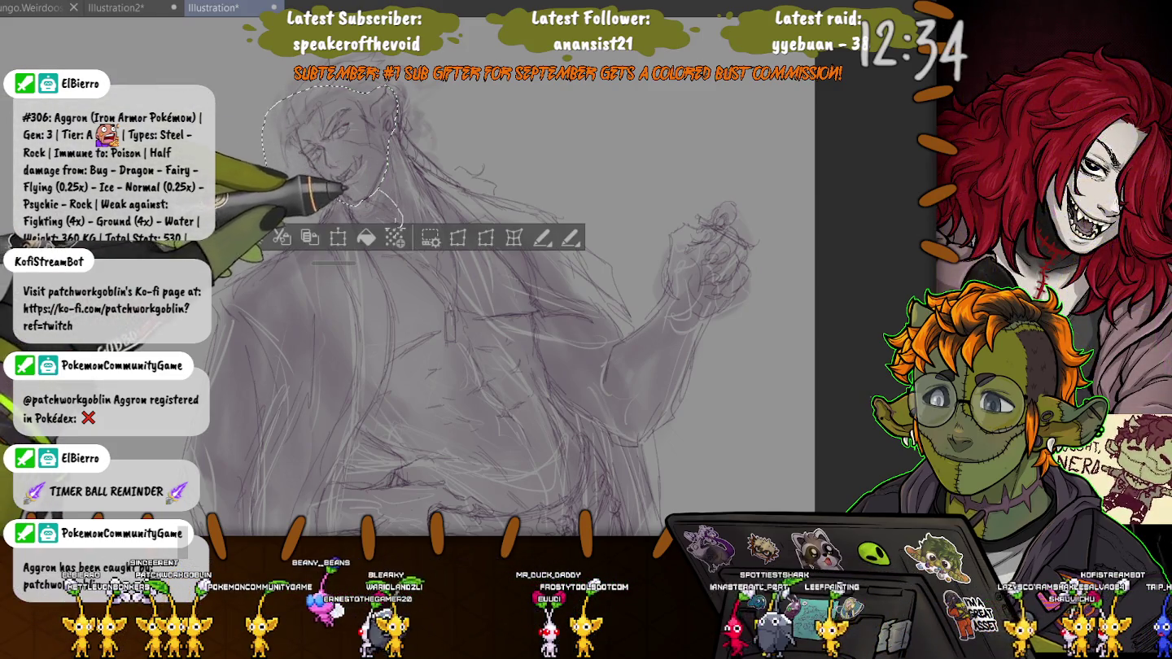
scroll(487, 310, "up", 2)
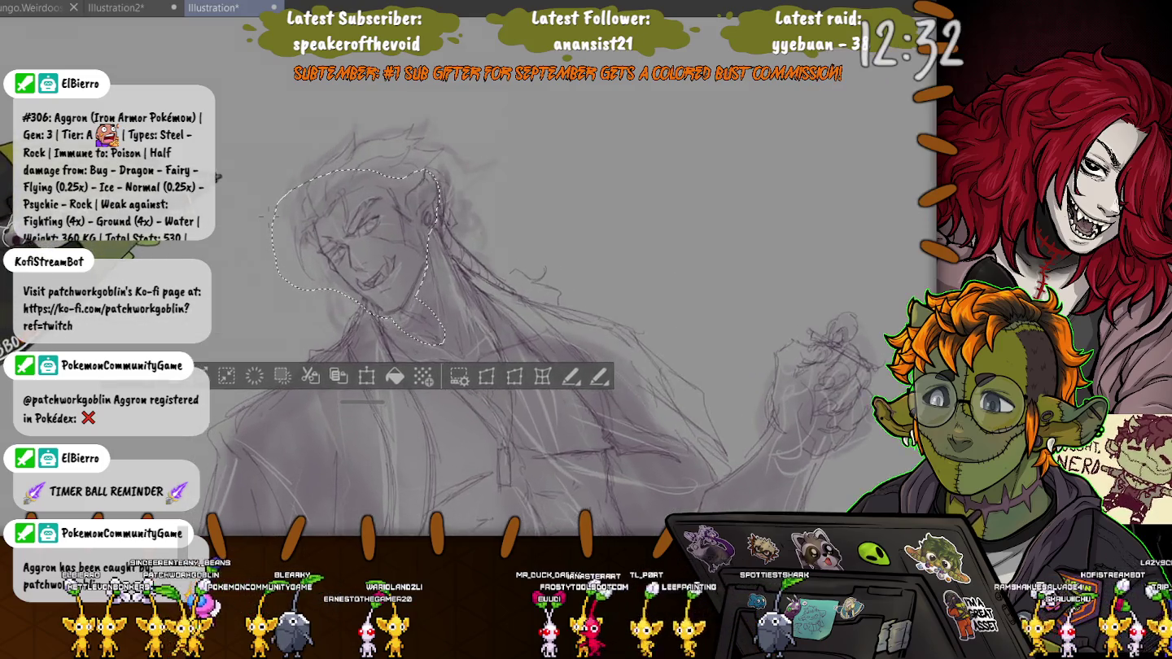
scroll(488, 309, "up", 1)
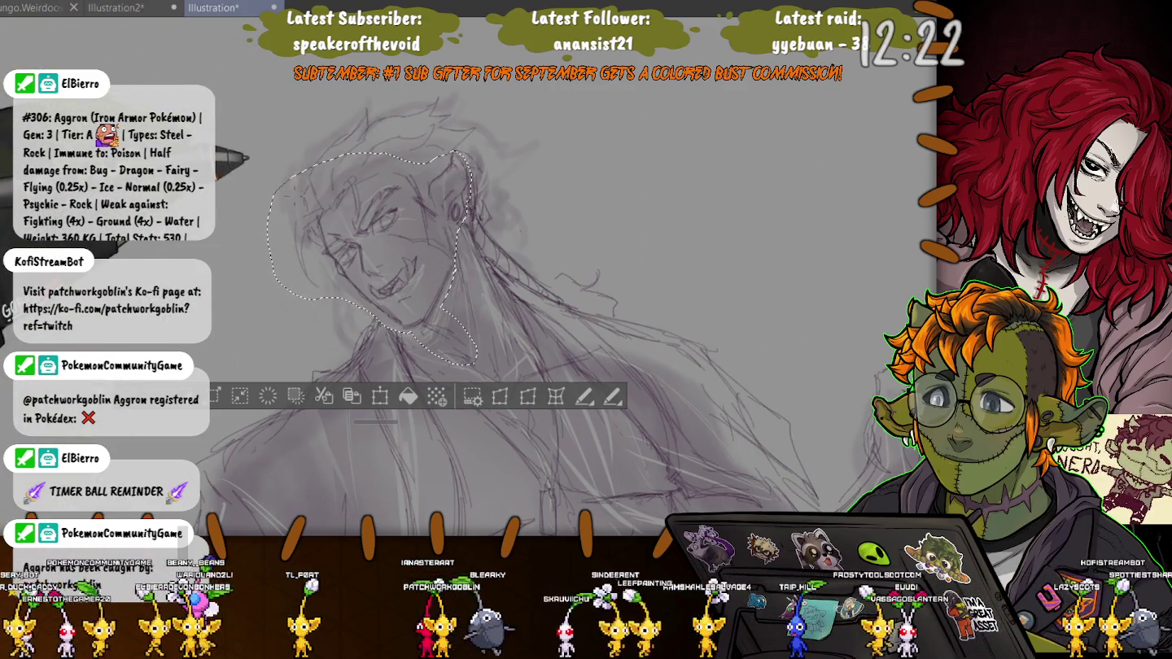
left_click_drag(303, 172, 369, 135)
left_click_drag(308, 169, 360, 152)
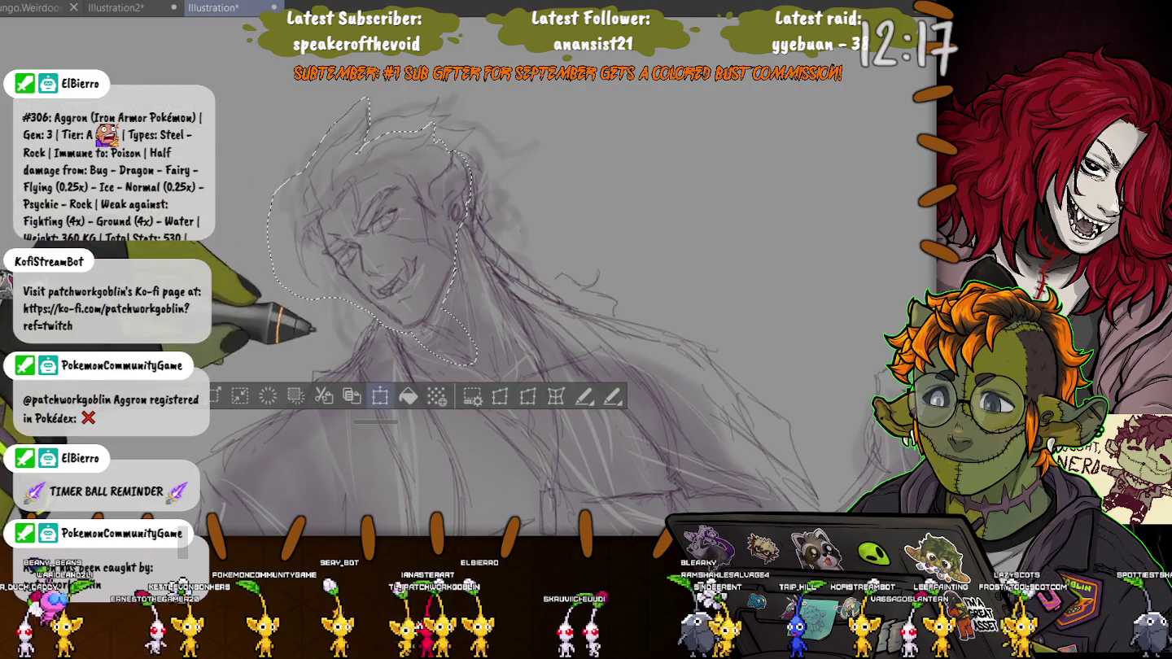
Move the head and ear slightly up and left.
left_click(380, 397)
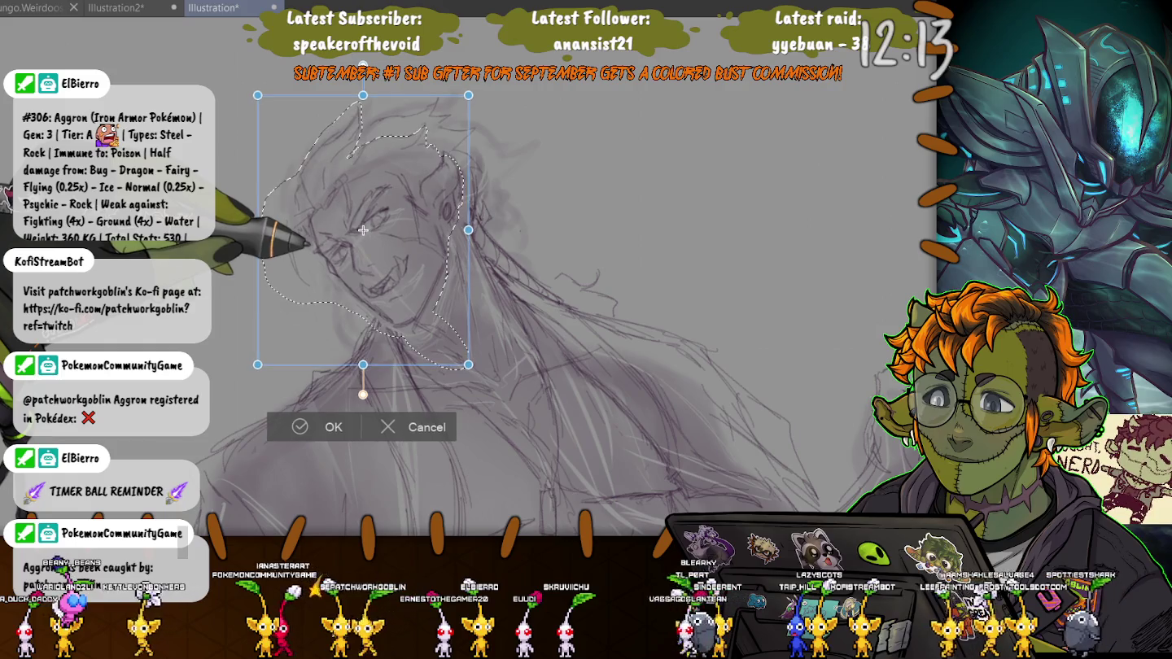
left_click_drag(363, 235, 361, 229)
key("Return")
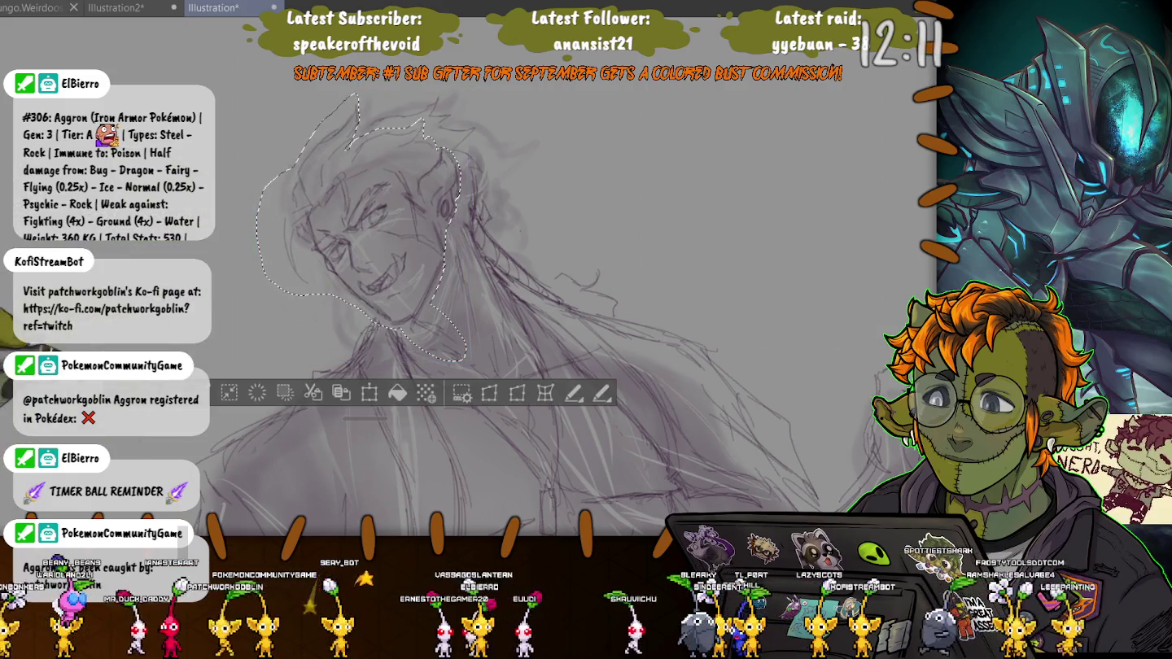
key("ctrl+d")
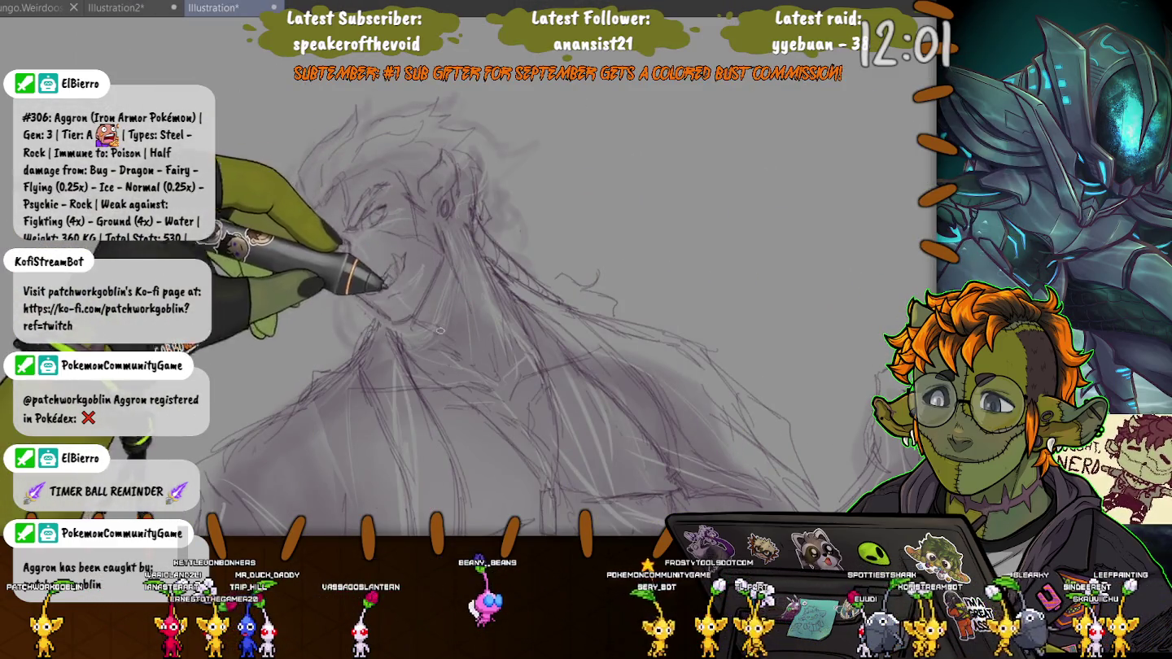
Resize the brush and shift the view slightly left to redraw the eye and grin lines.
key("]")
key("[")
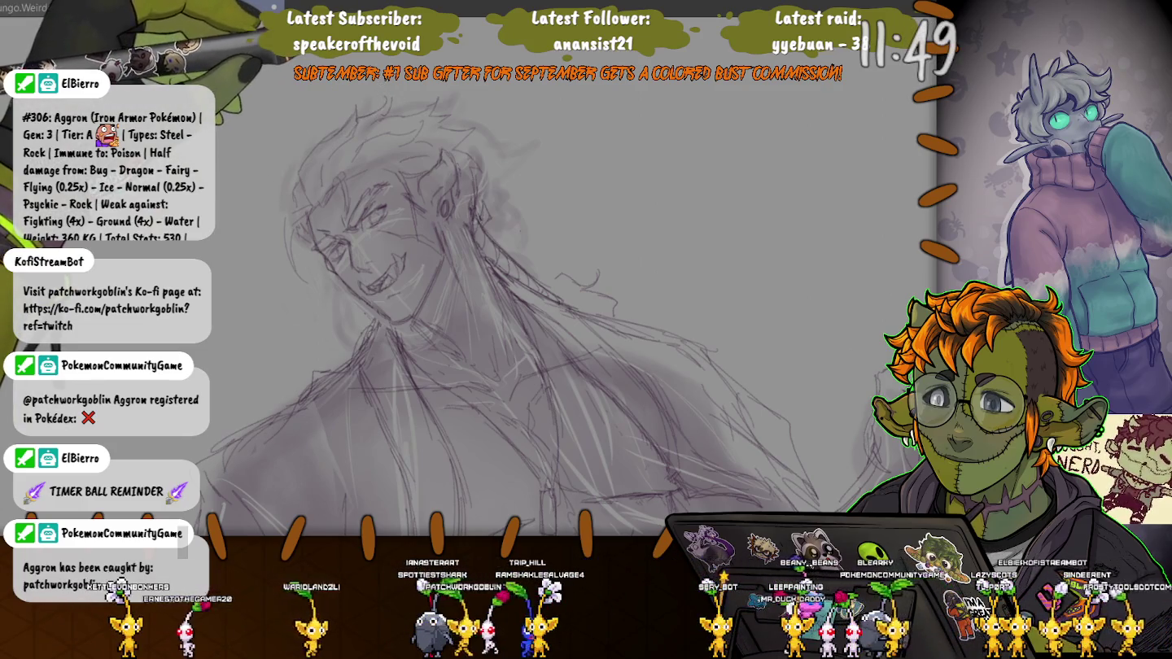
left_click_drag(537, 326, 516, 330)
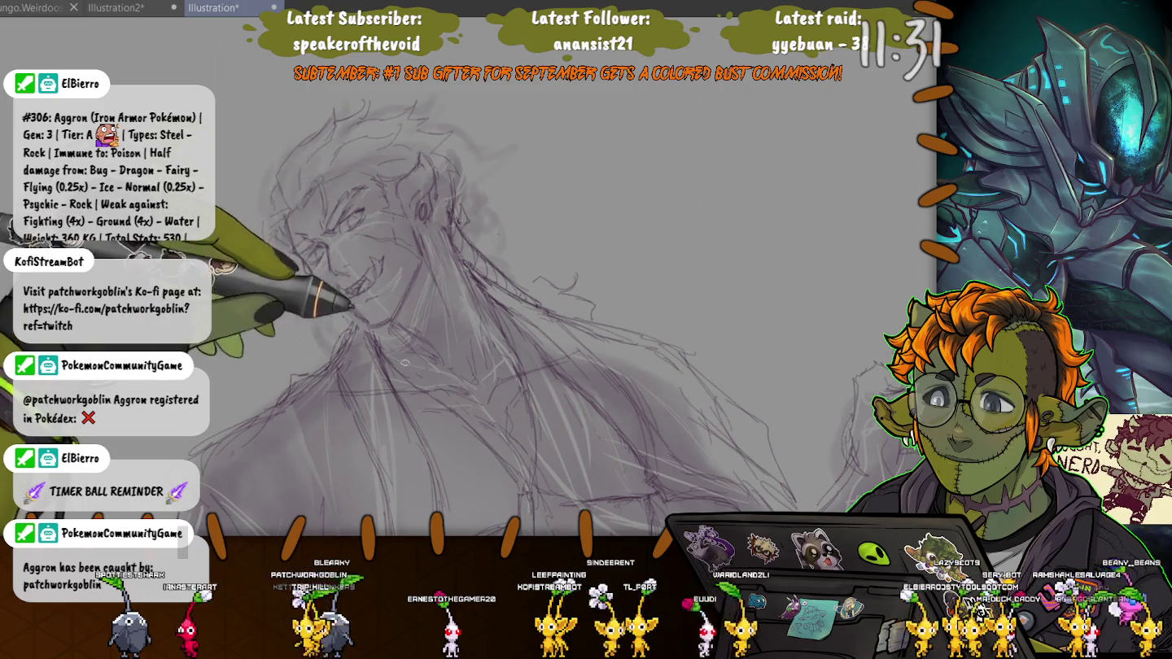
key("e")
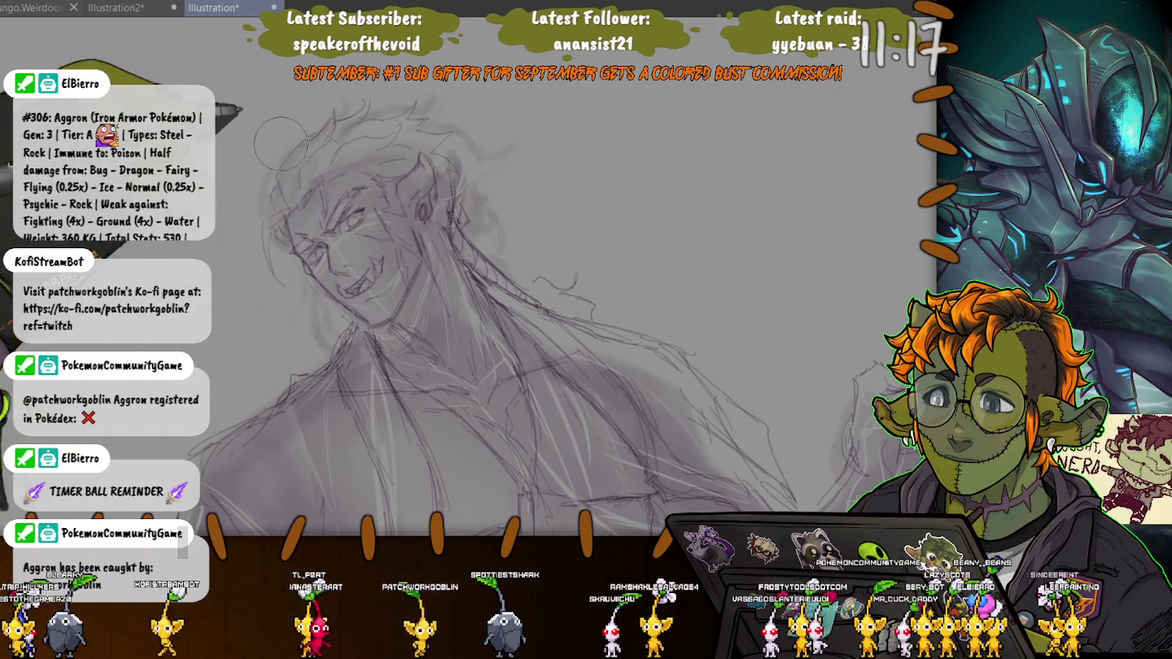
left_click_drag(488, 326, 427, 277)
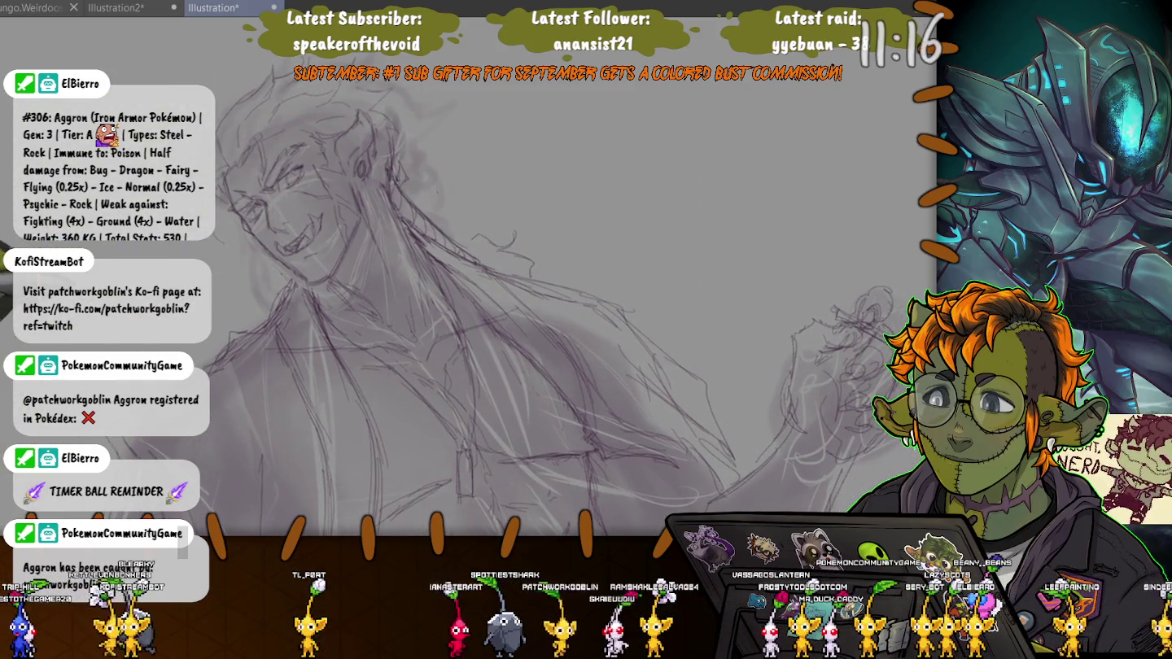
key("h")
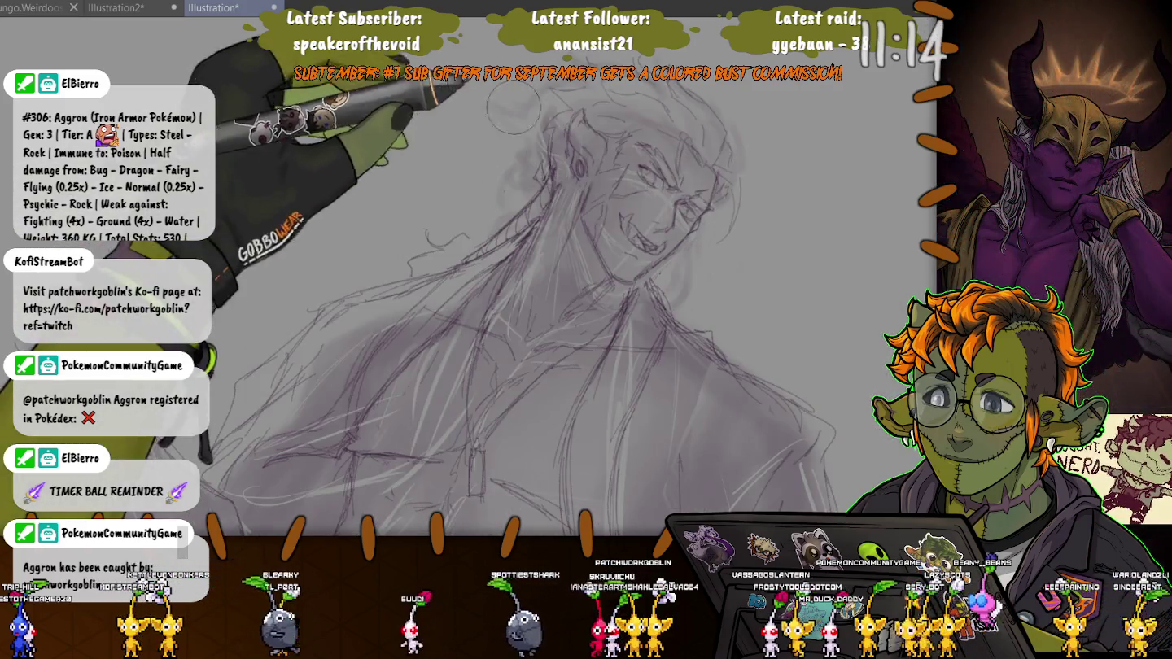
key("h")
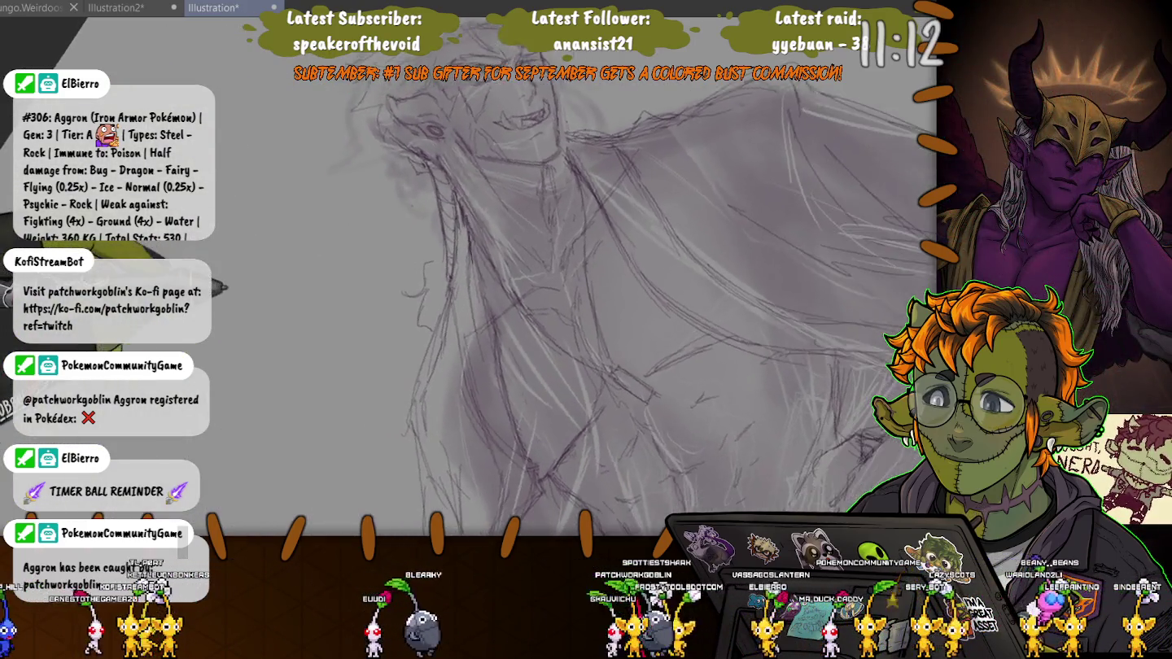
key("ctrl+minus")
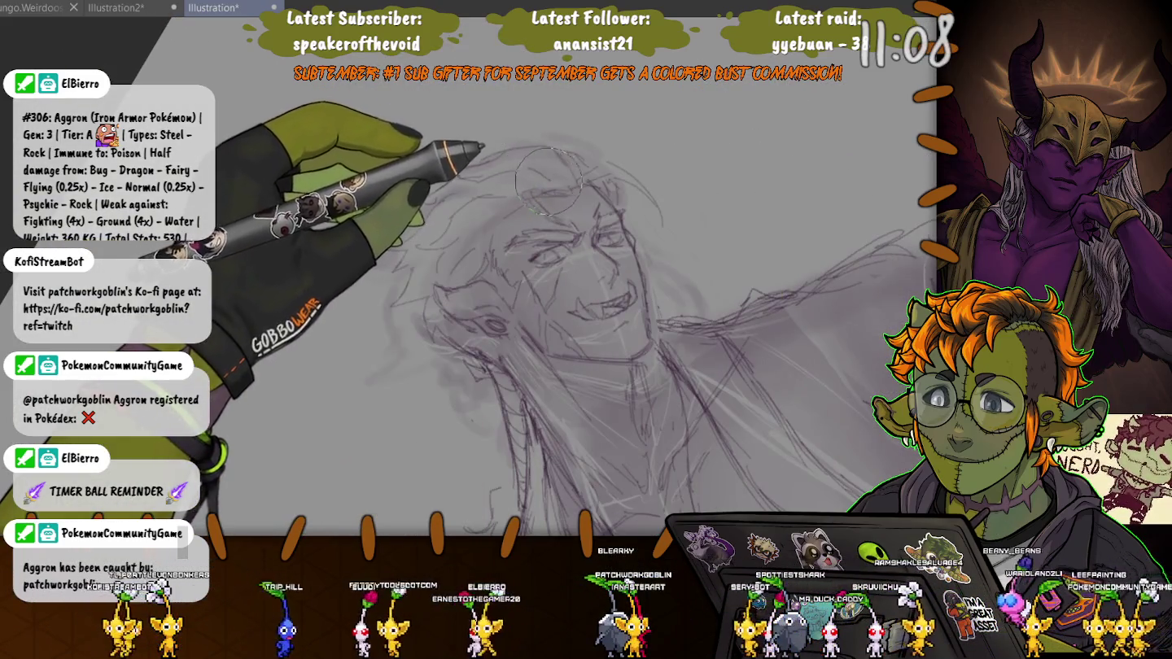
key("bracketright")
key("bracketright")
key("bracketright")
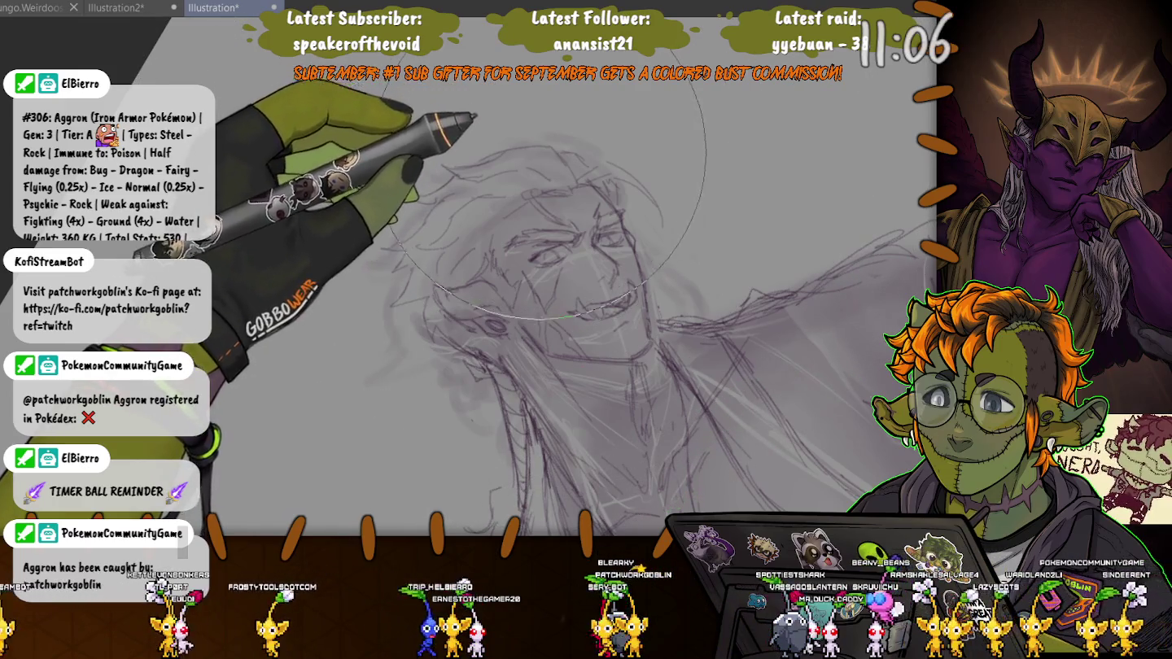
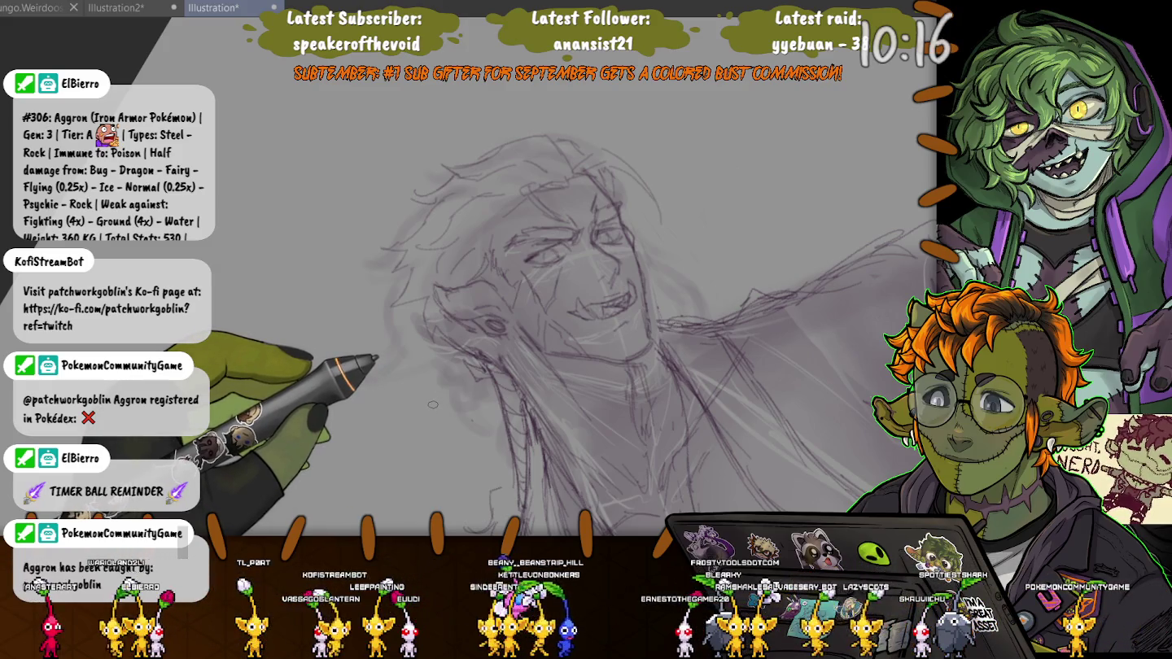
Mirror and tilt the canvas view, then darken the shading around the man's eyes.
key("h")
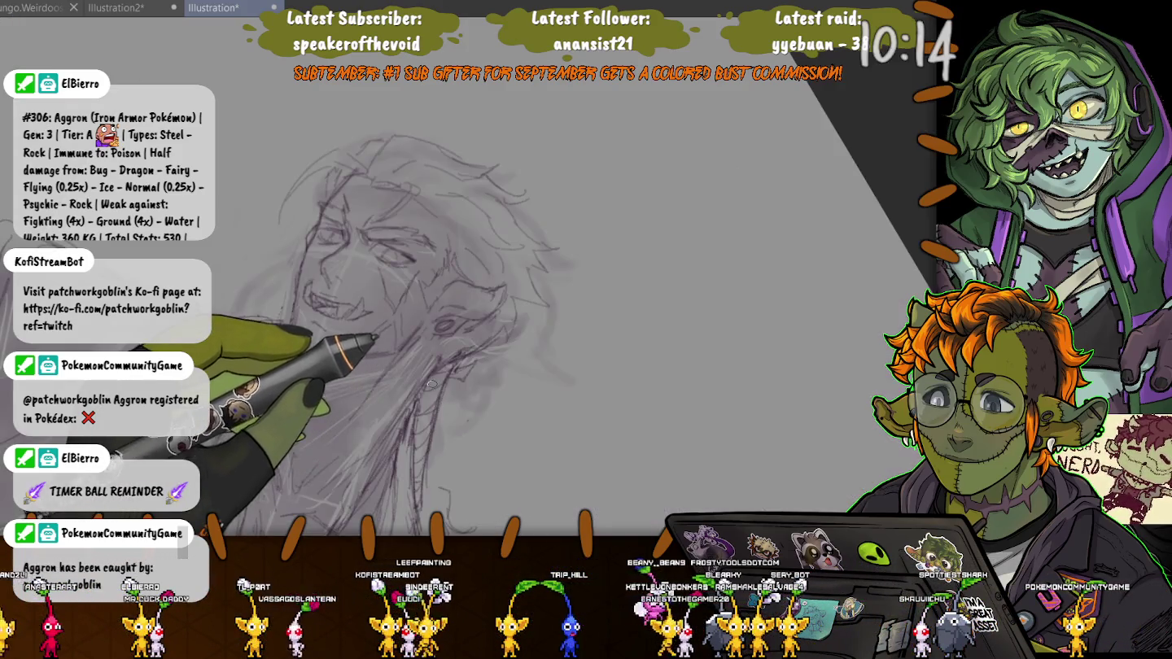
key("minus")
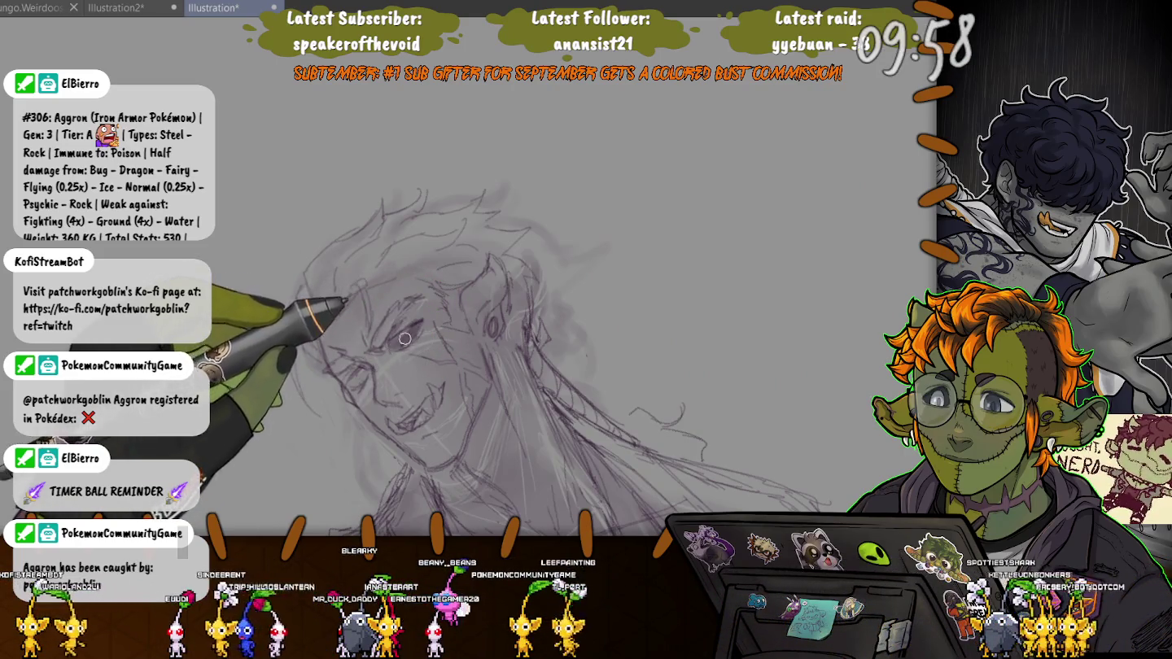
left_click_drag(405, 337, 393, 347)
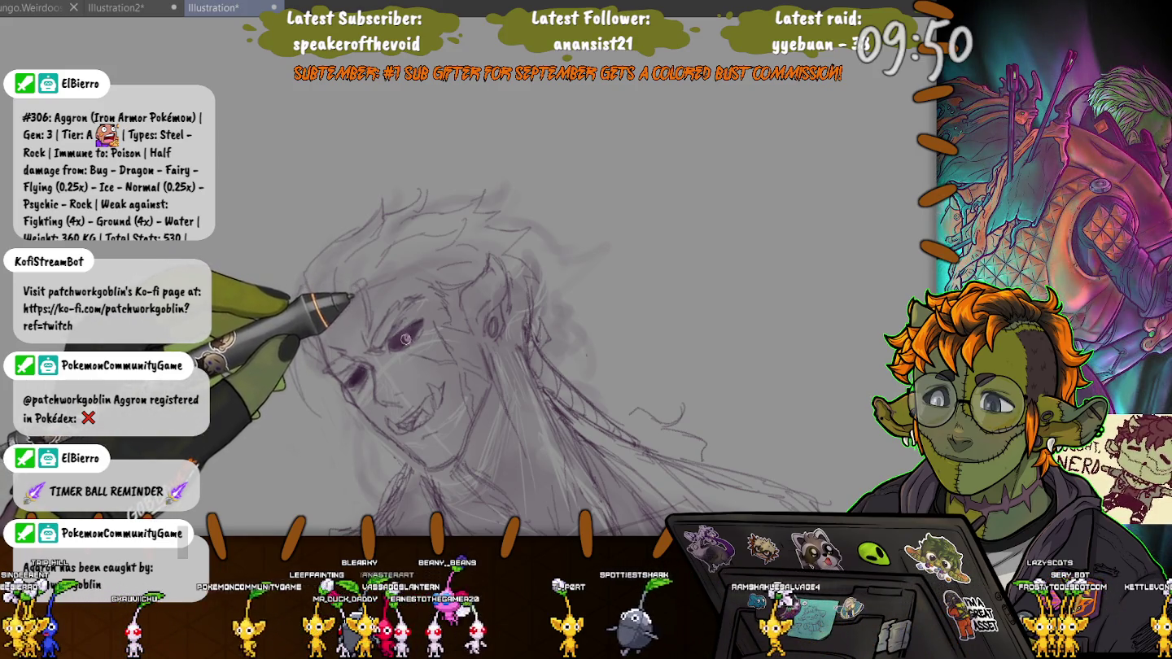
Compare the new eye shading with undo and redo, then zoom in on the face.
key("ctrl+z")
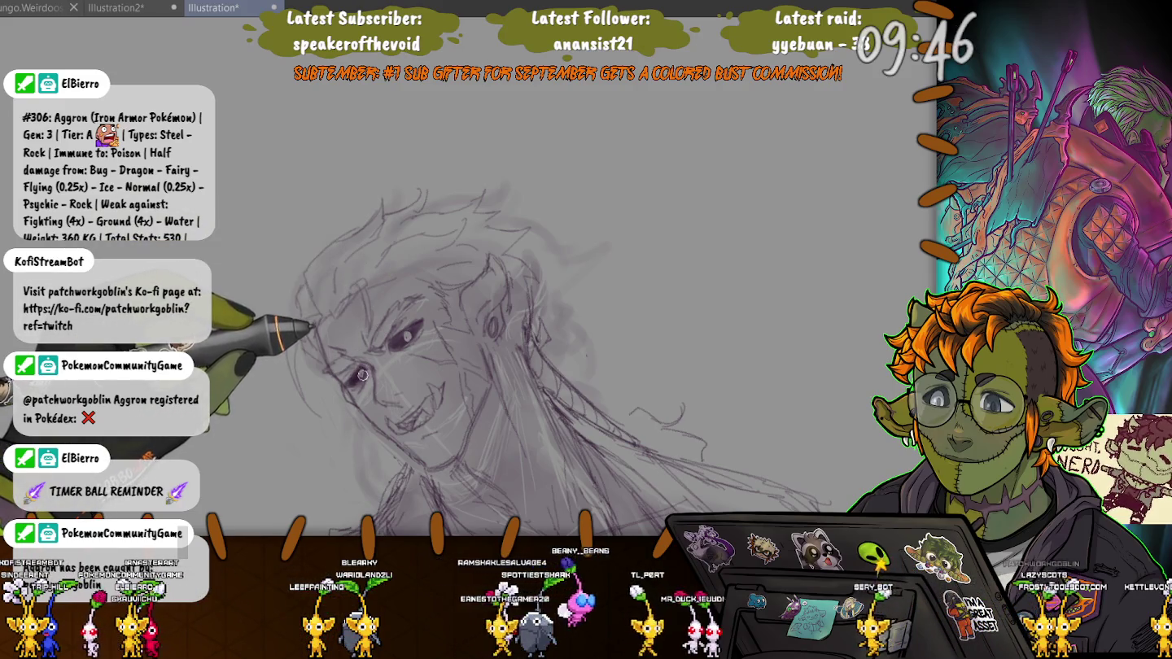
key("ctrl+y")
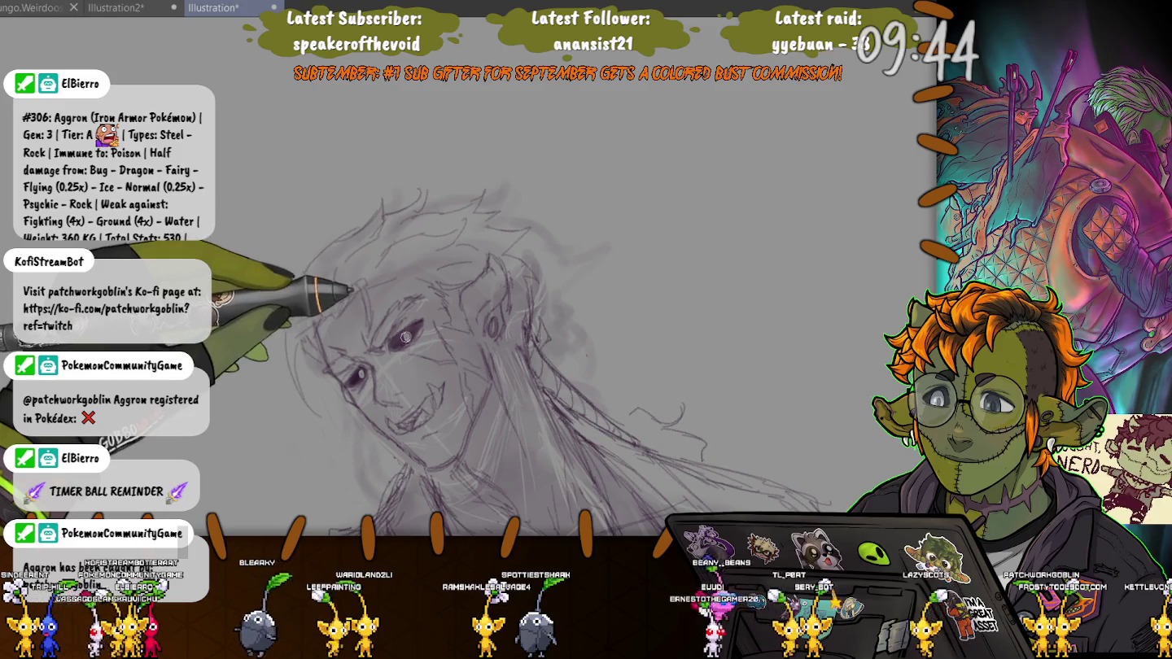
key("ctrl+z")
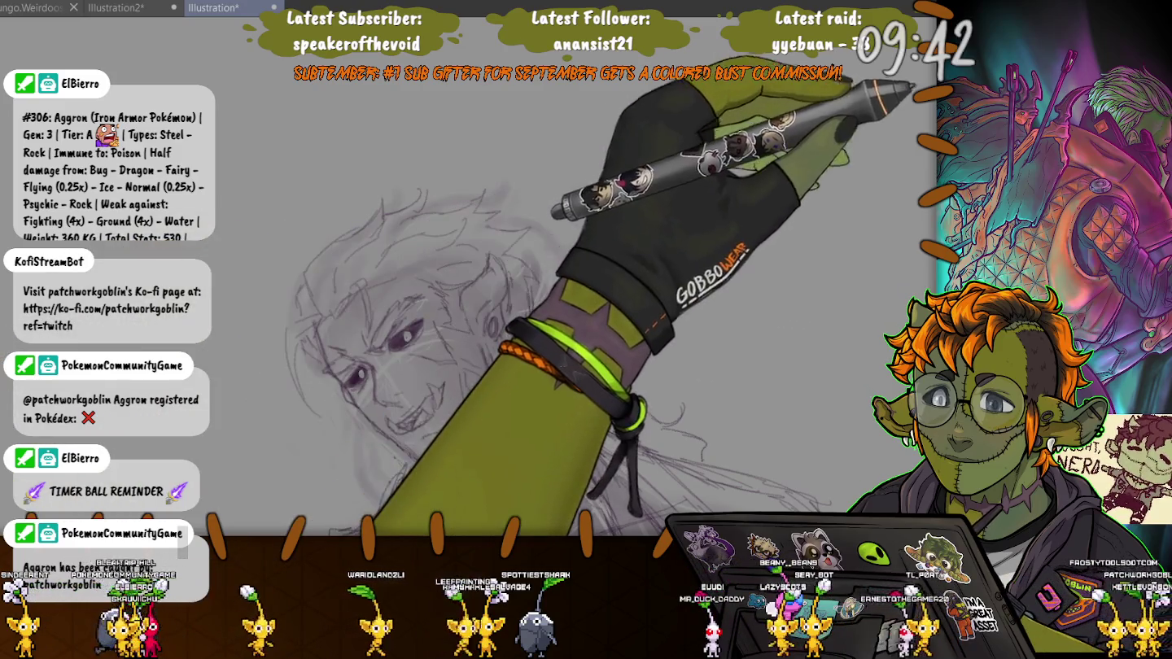
scroll(395, 303, "up", 2)
scroll(394, 302, "up", 2)
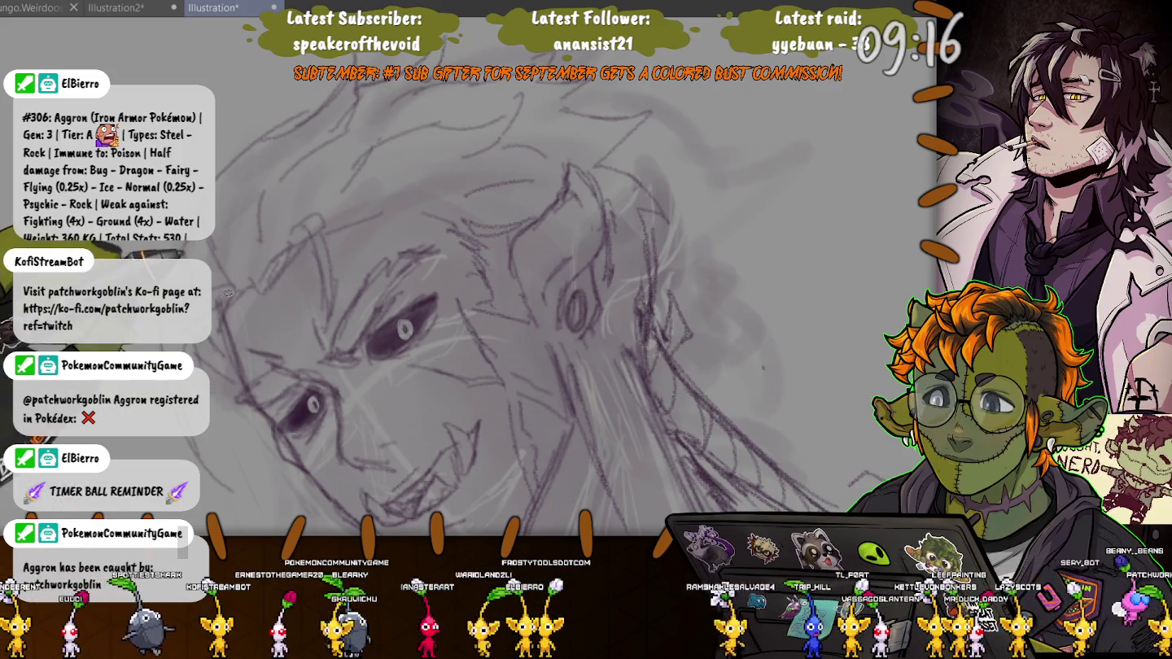
scroll(252, 487, "down", 3)
scroll(227, 460, "down", 2)
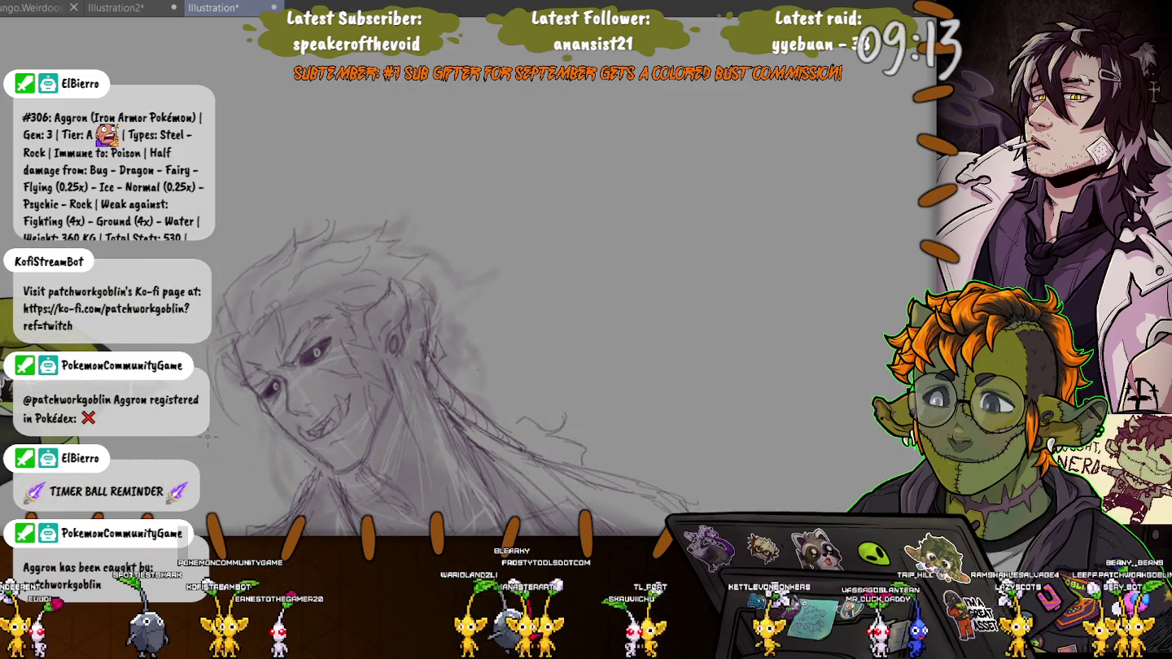
scroll(208, 437, "up", 2)
scroll(336, 352, "down", 2)
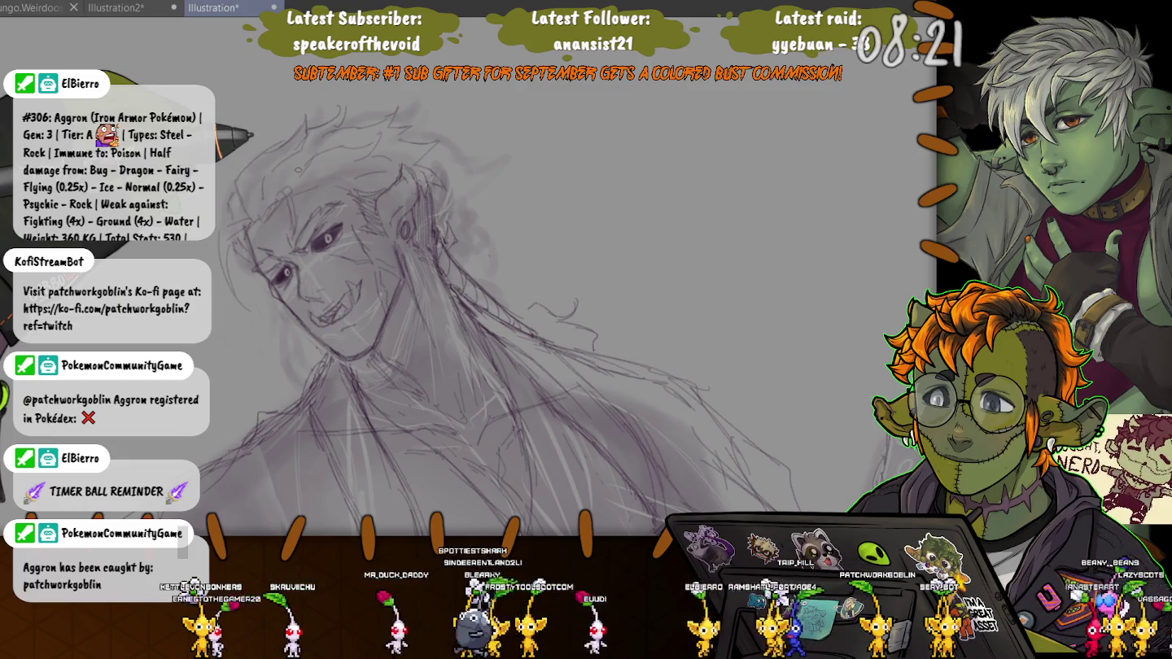
scroll(488, 326, "down", 2)
scroll(488, 326, "down", 1)
scroll(488, 327, "down", 2)
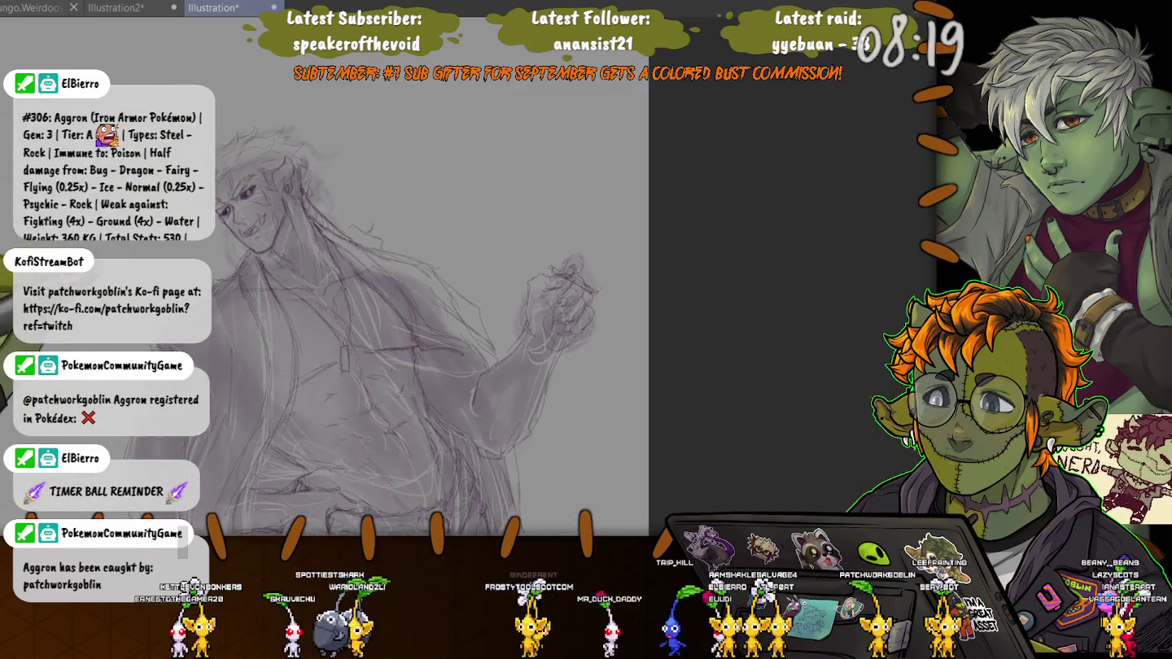
scroll(488, 327, "down", 1)
scroll(456, 310, "up", 1)
scroll(457, 309, "up", 1)
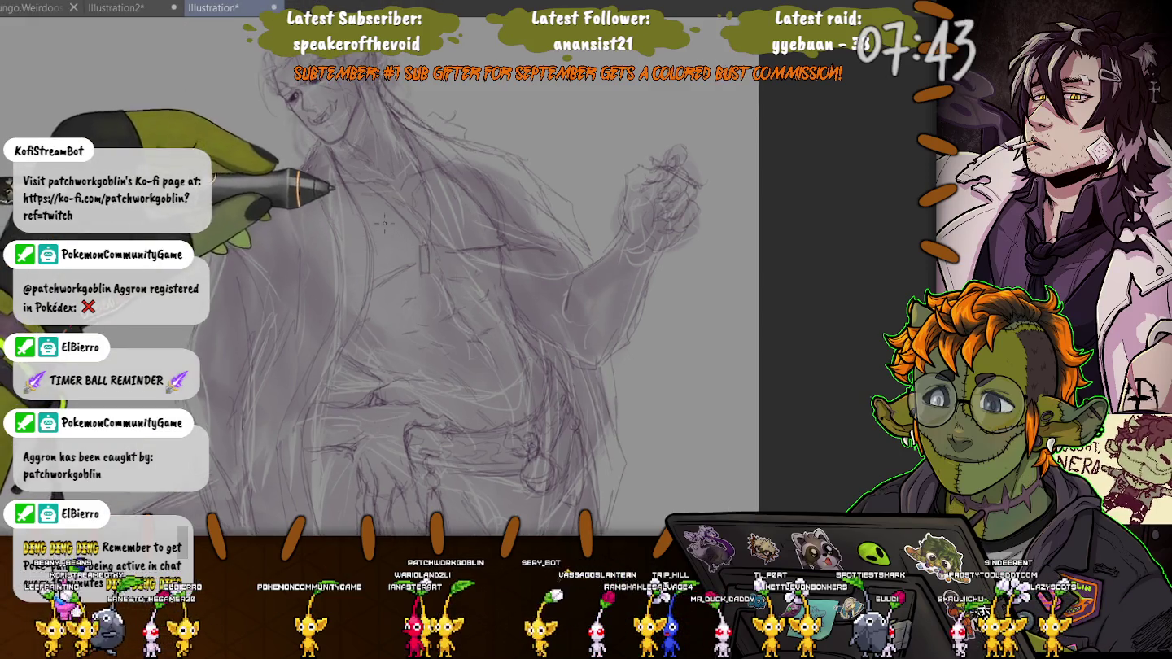
scroll(457, 284, "up", 5)
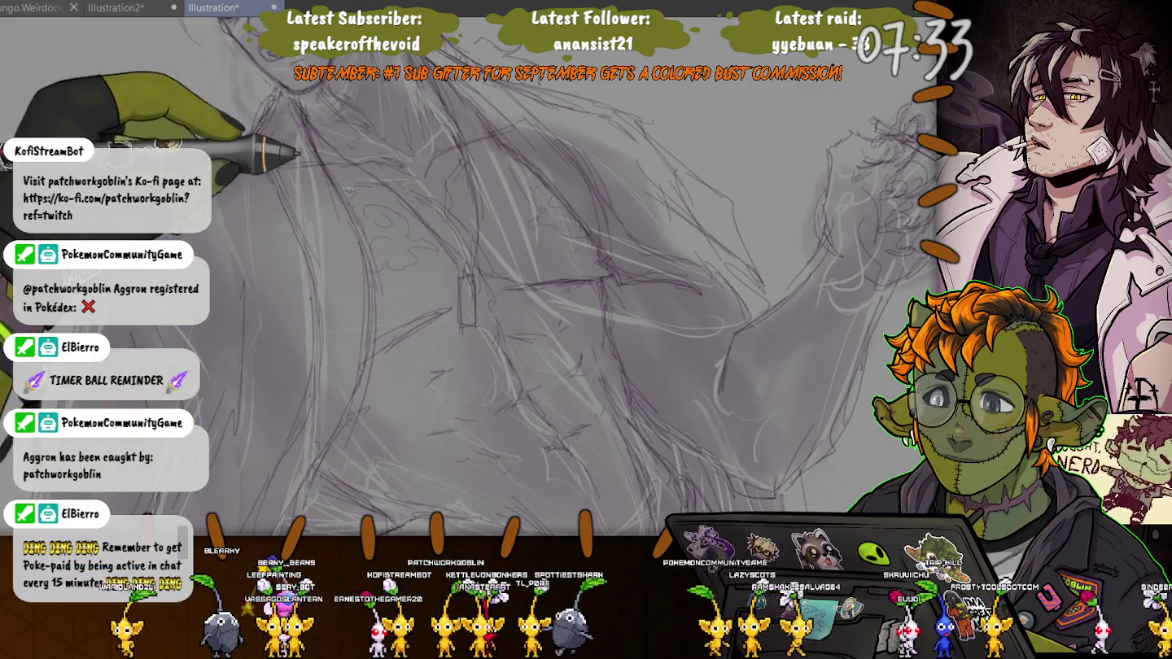
scroll(469, 275, "up", 3)
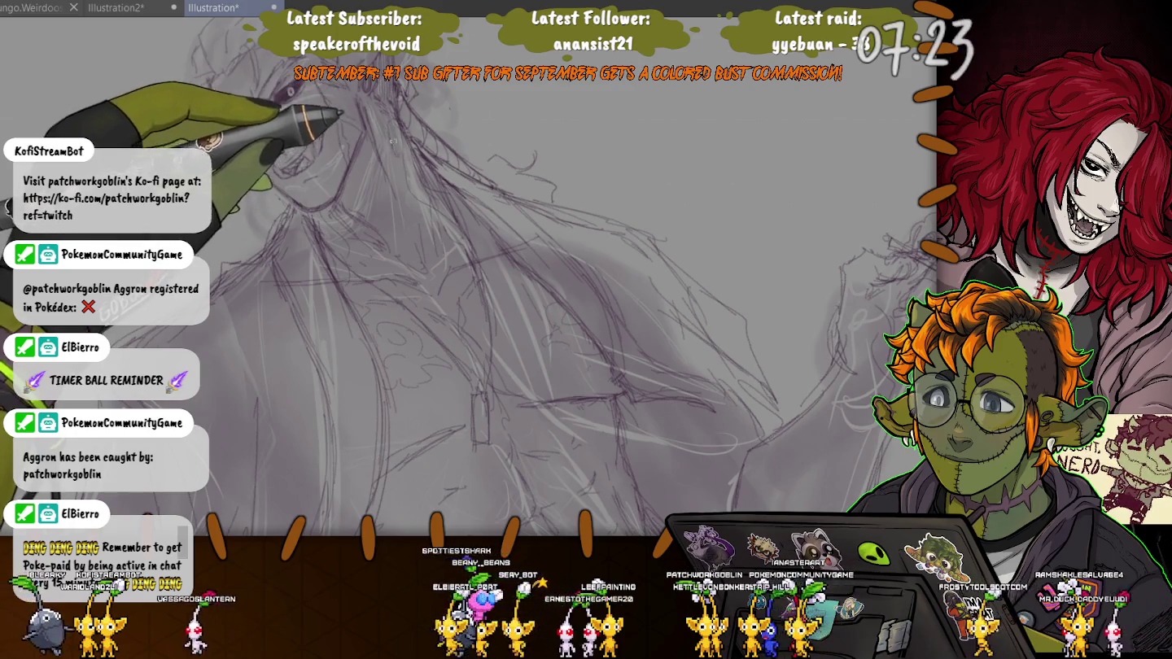
scroll(469, 277, "down", 1)
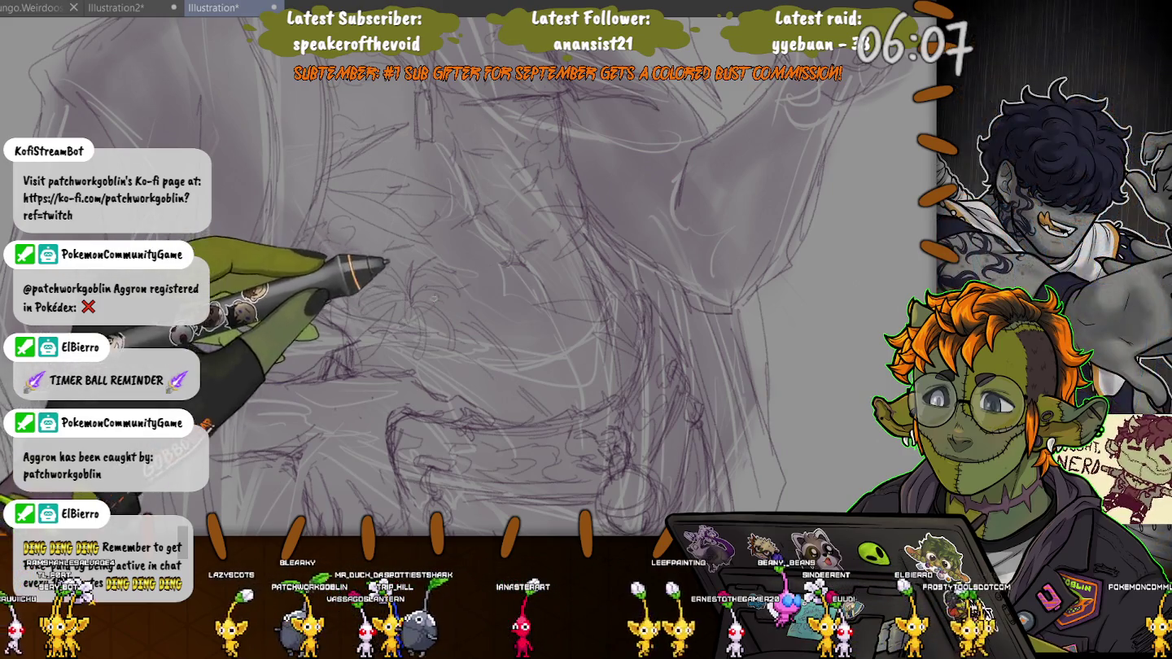
key("ctrl+minus")
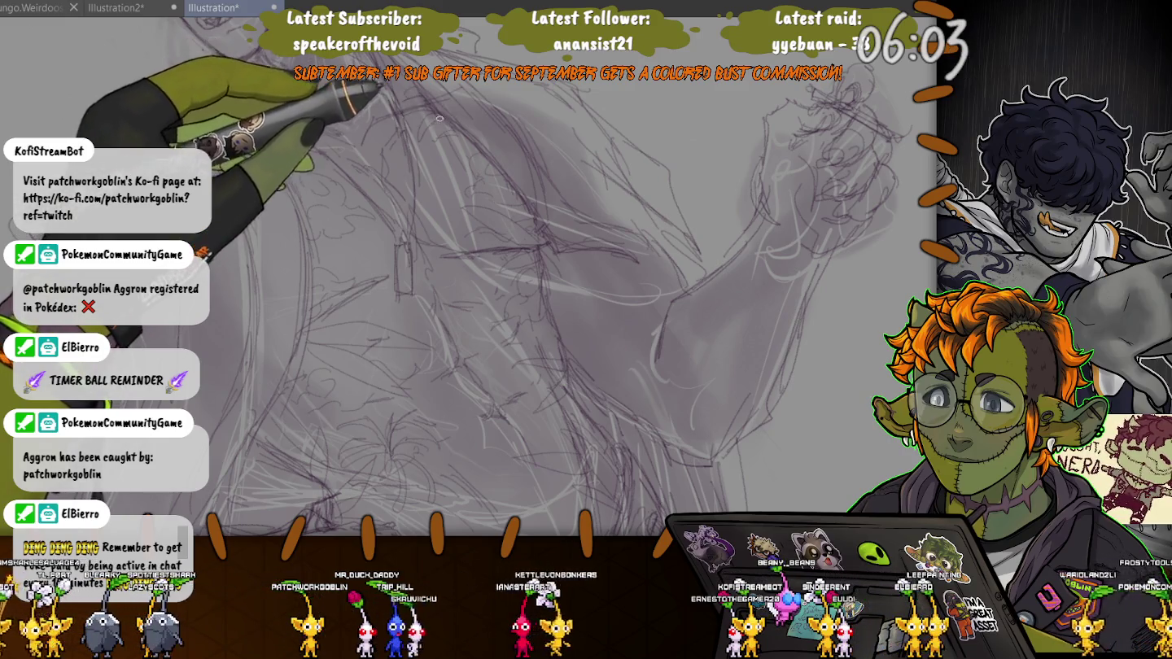
scroll(311, 245, "up", 2)
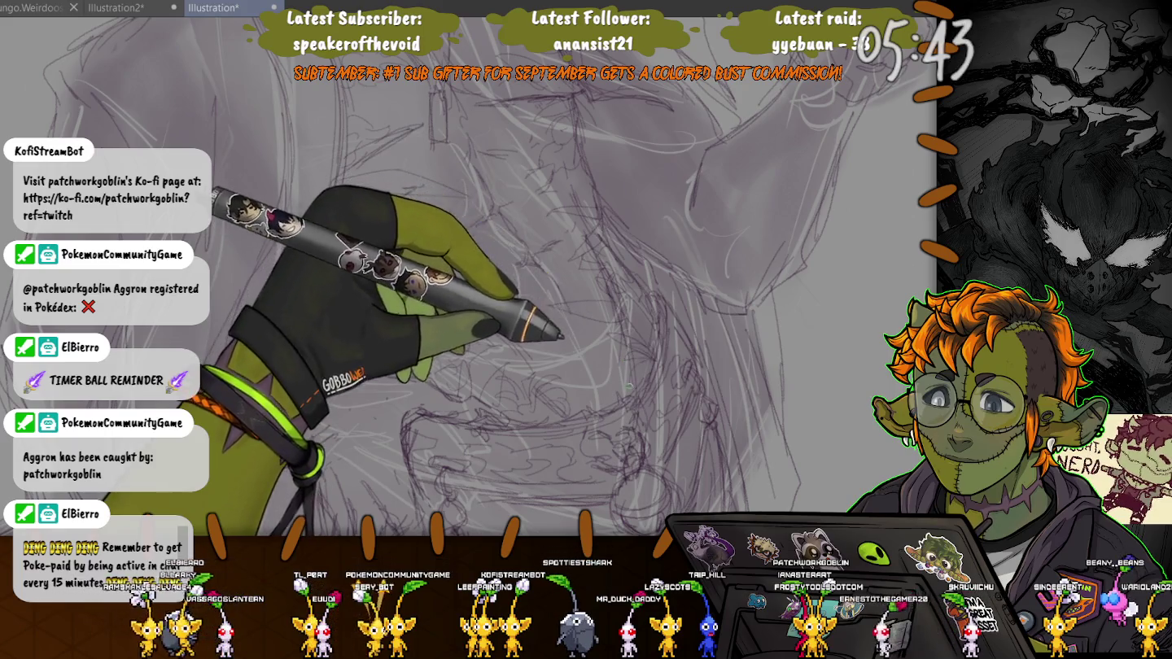
scroll(579, 278, "down", 3)
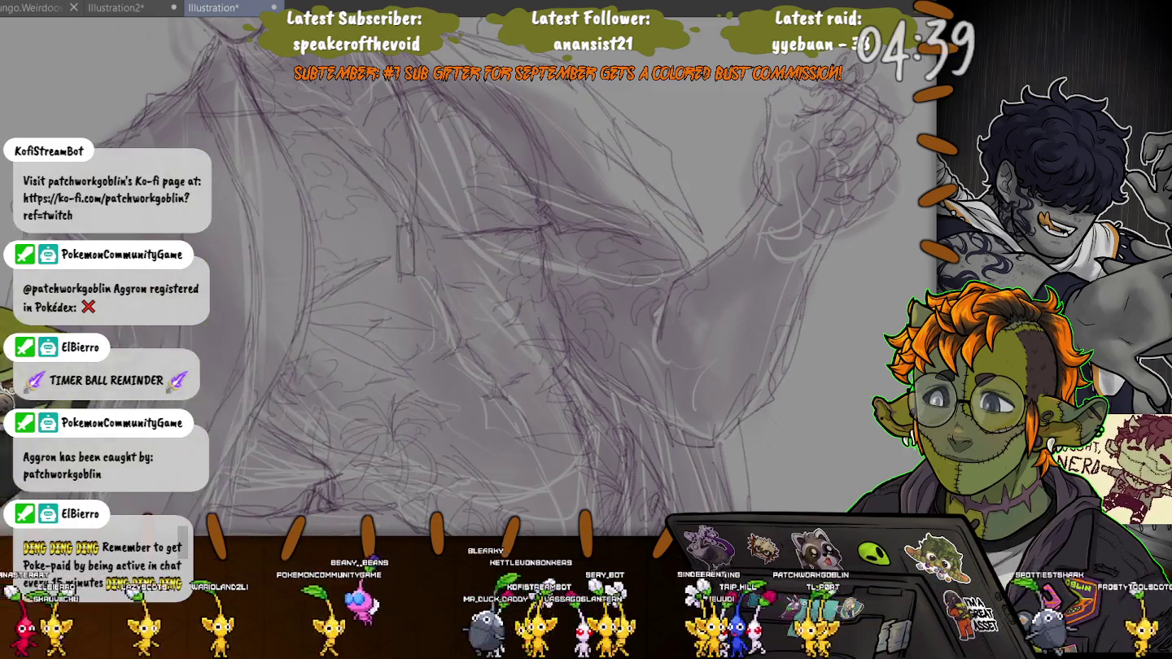
left_click_drag(540, 179, 347, 288)
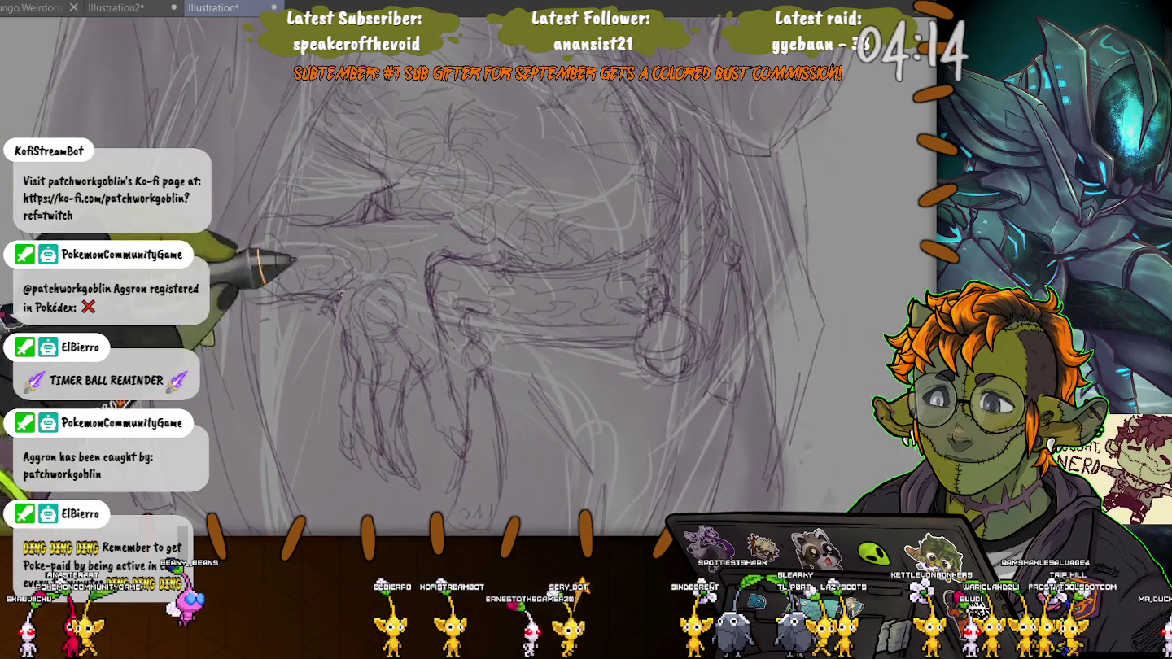
scroll(341, 294, "up", 2)
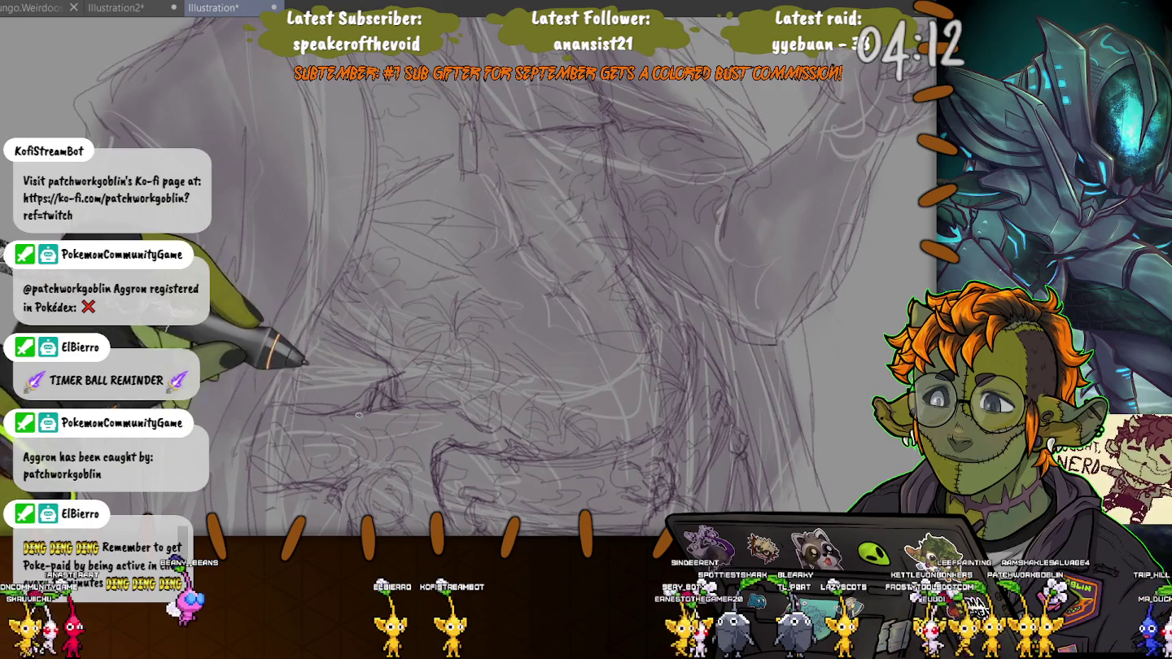
left_click_drag(373, 421, 312, 133)
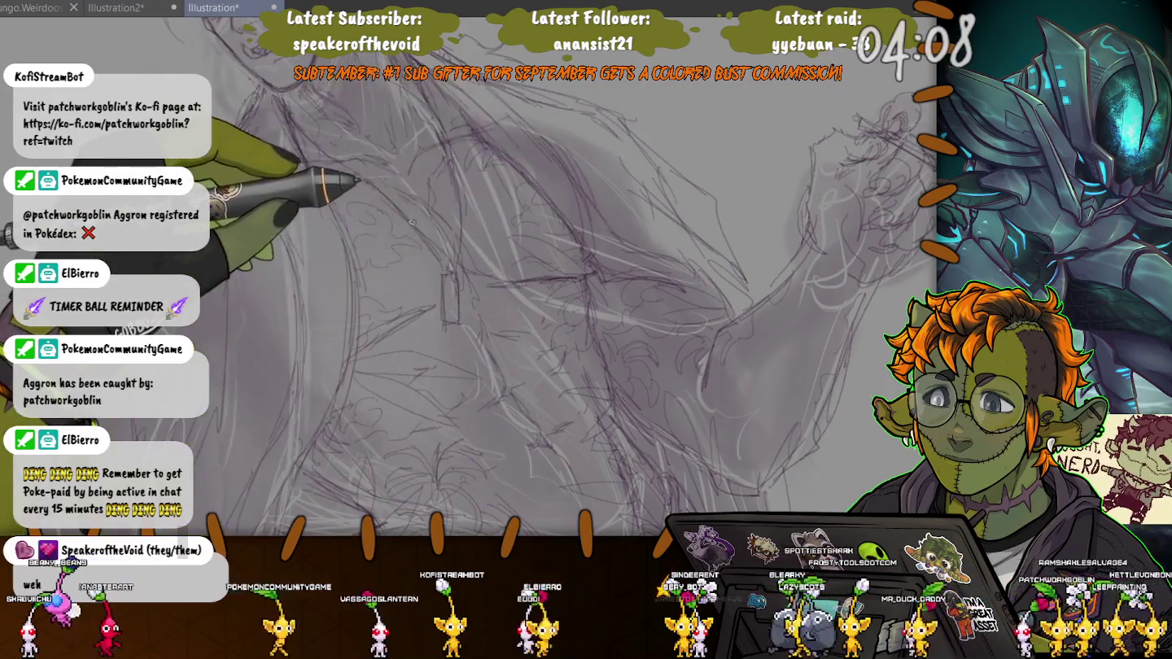
scroll(309, 195, "down", 3)
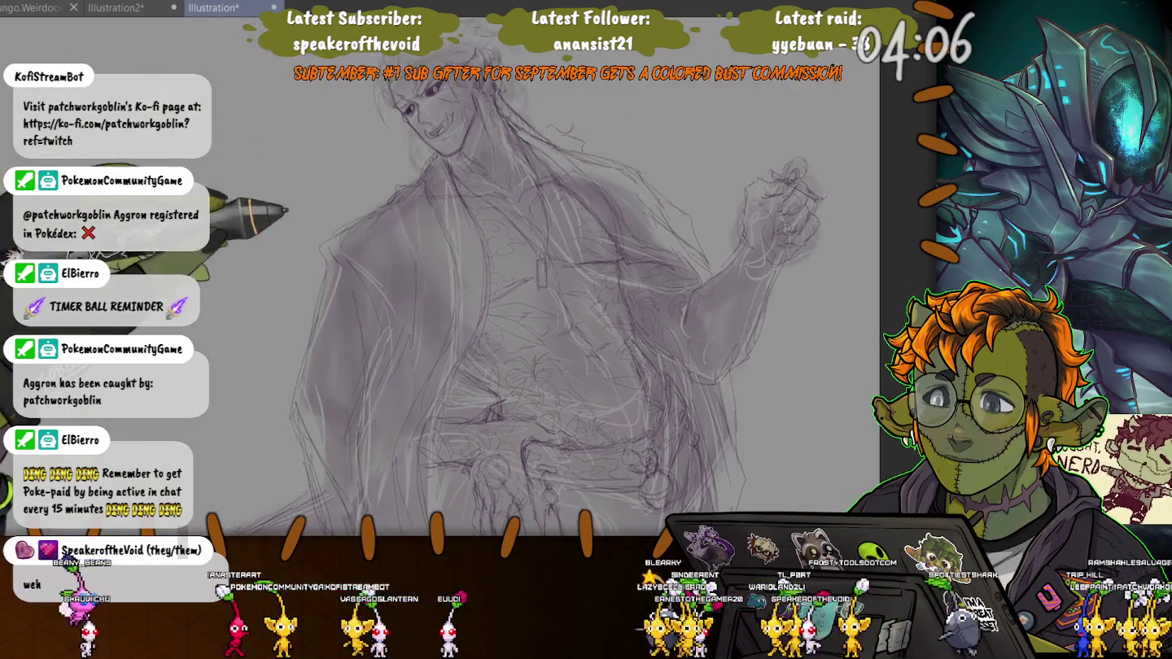
scroll(488, 284, "up", 5)
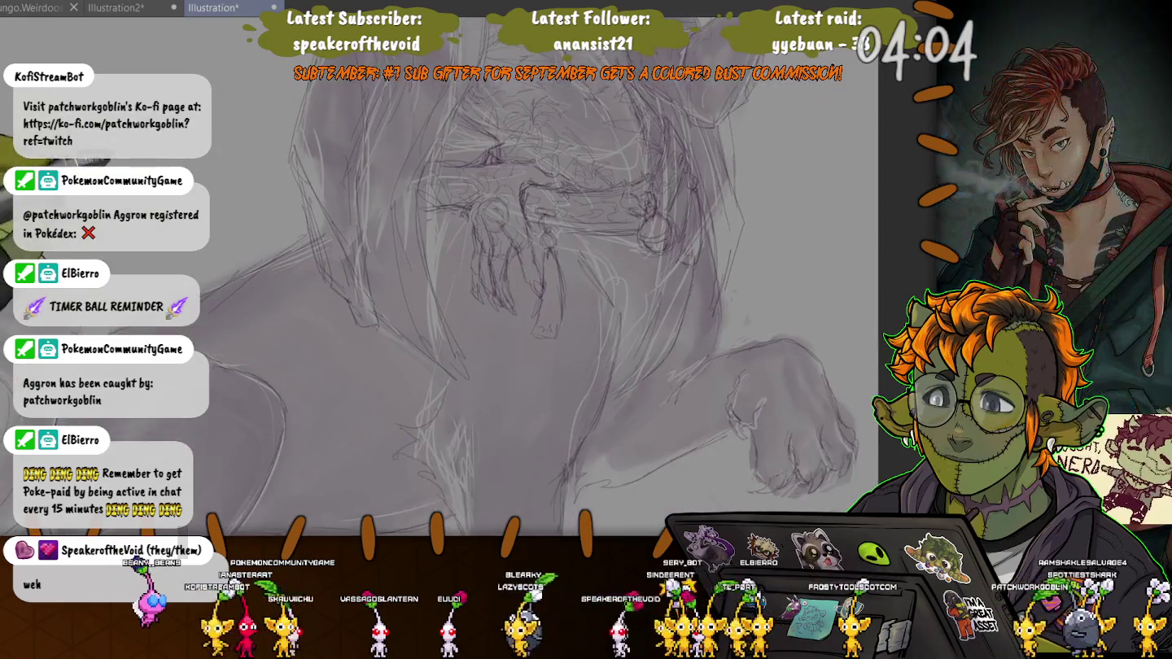
left_click_drag(407, 285, 509, 232)
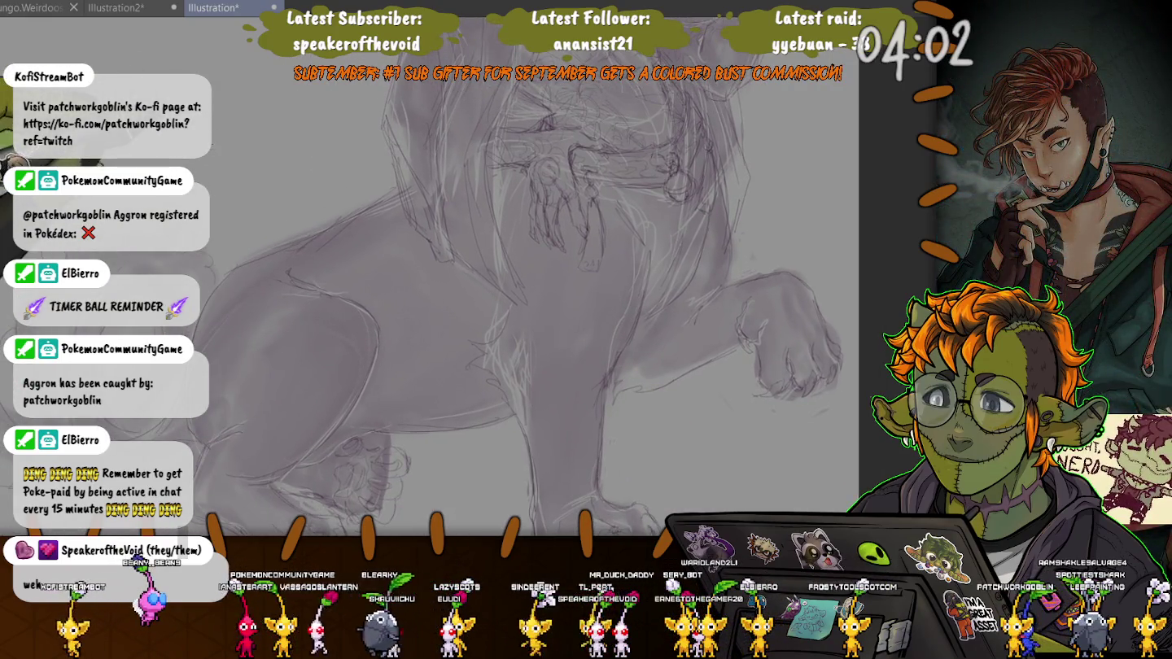
scroll(530, 276, "up", 3)
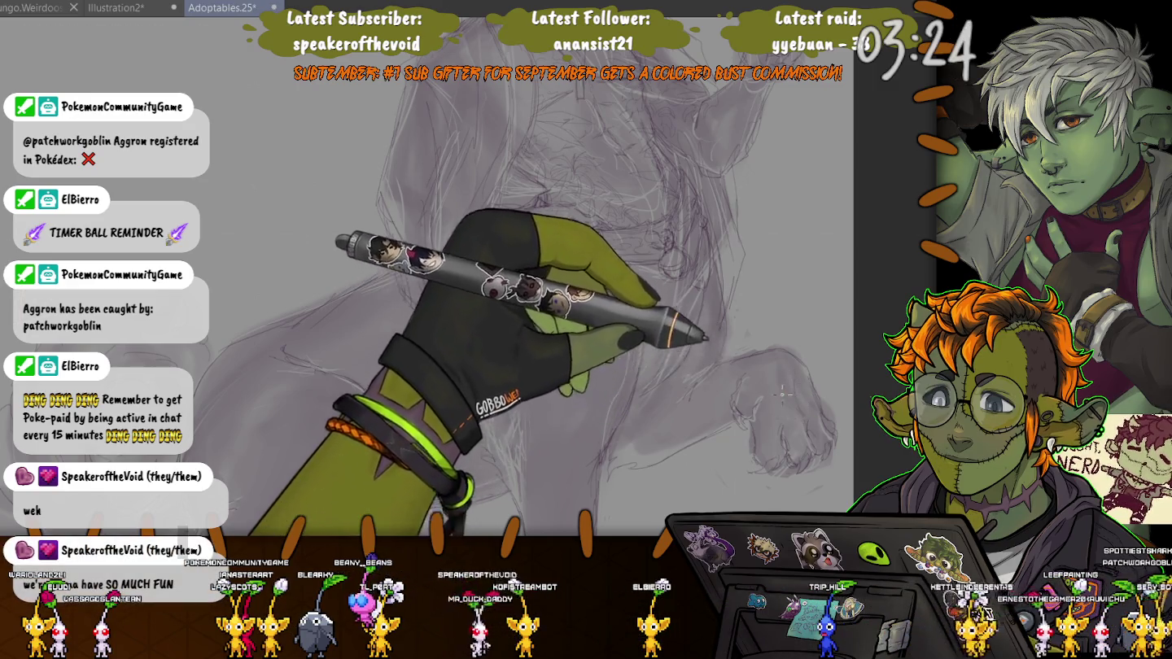
scroll(255, 176, "down", 5)
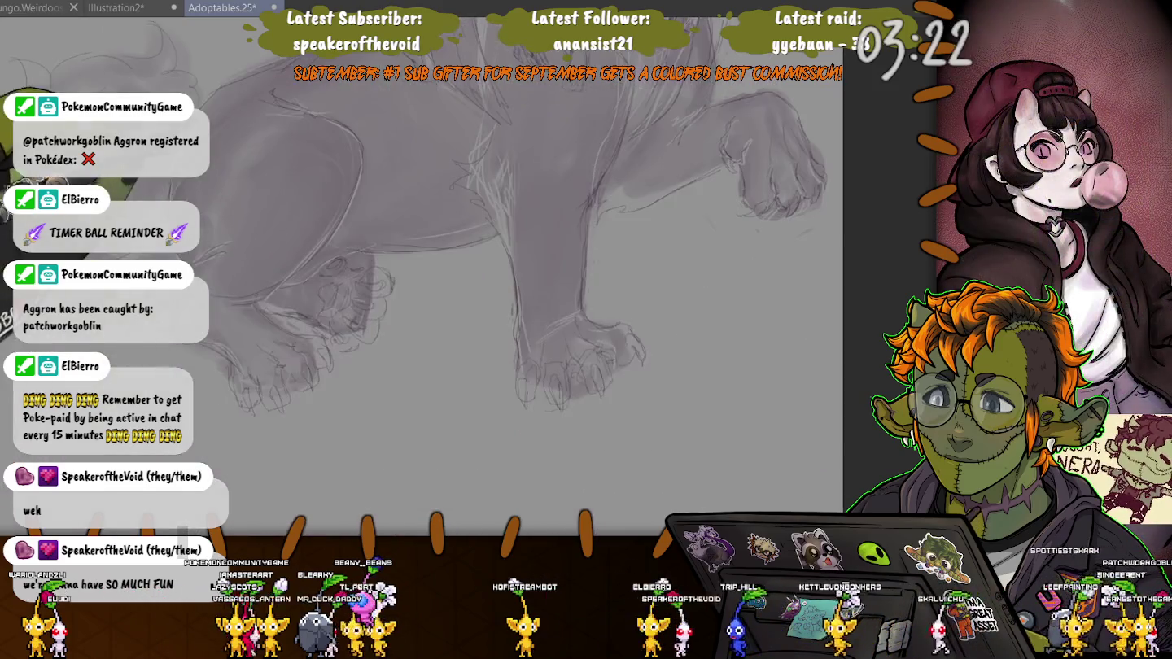
scroll(254, 176, "up", 5)
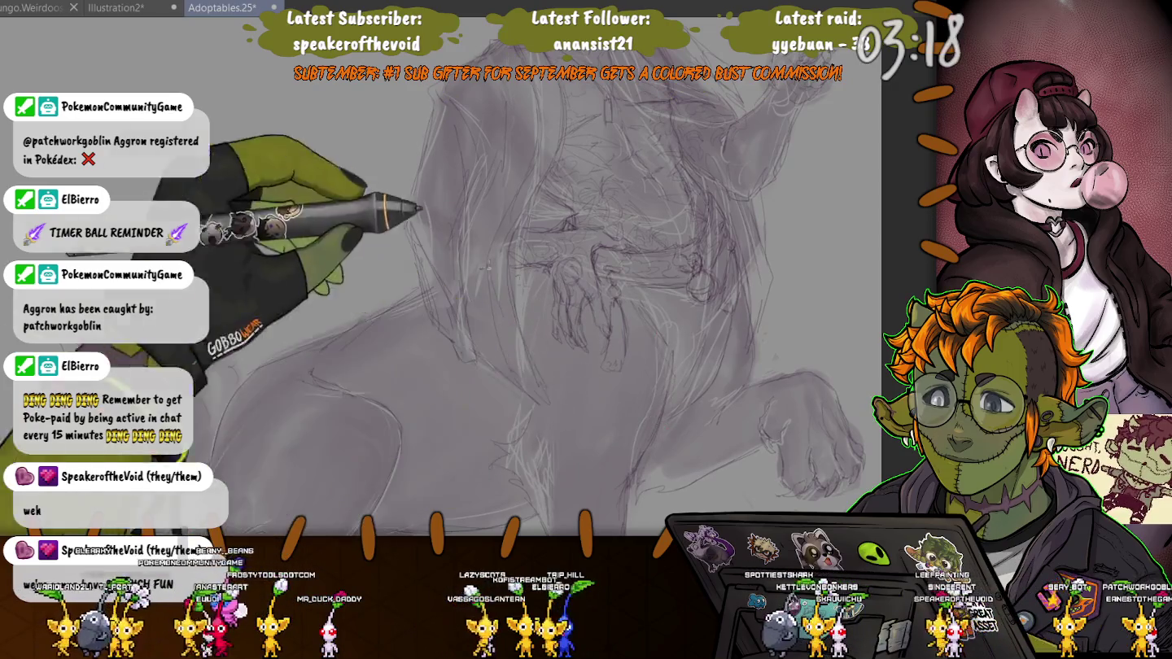
scroll(641, 289, "down", 3)
scroll(340, 239, "up", 2)
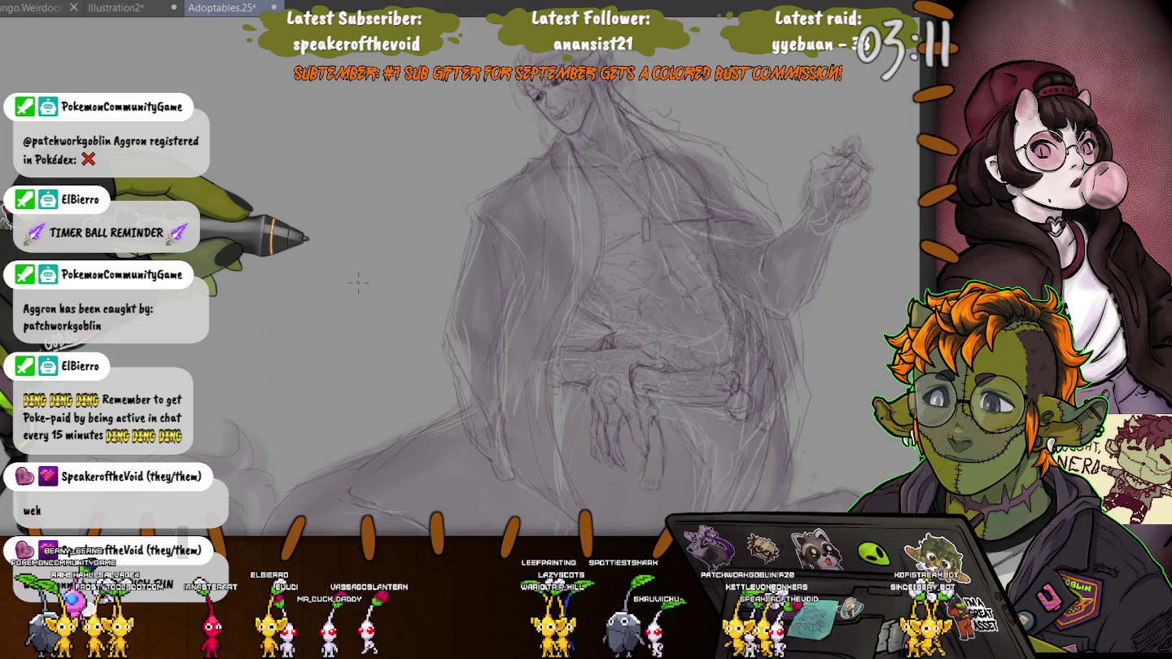
left_click_drag(538, 293, 562, 399)
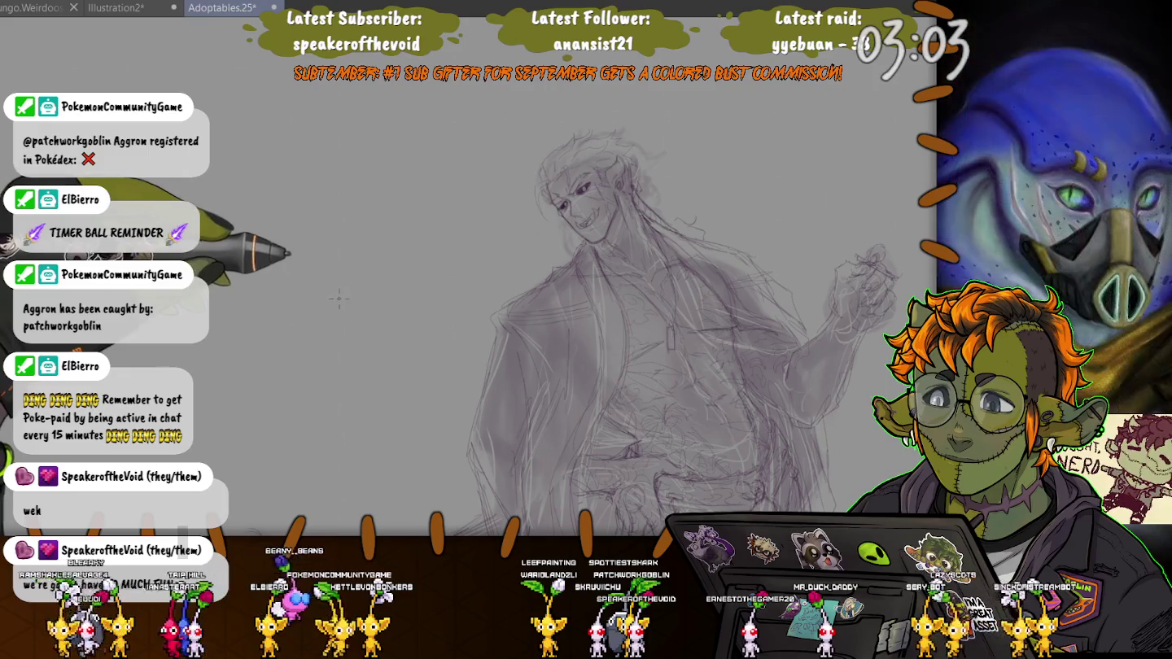
scroll(333, 326, "down", 2)
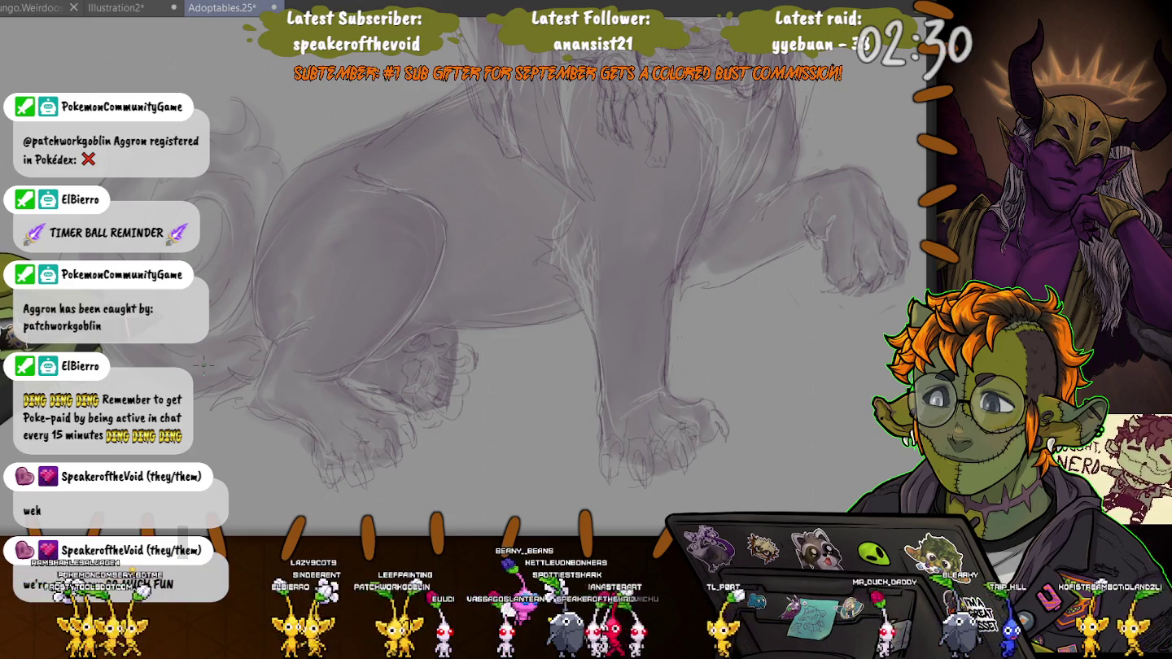
left_click_drag(204, 367, 173, 497)
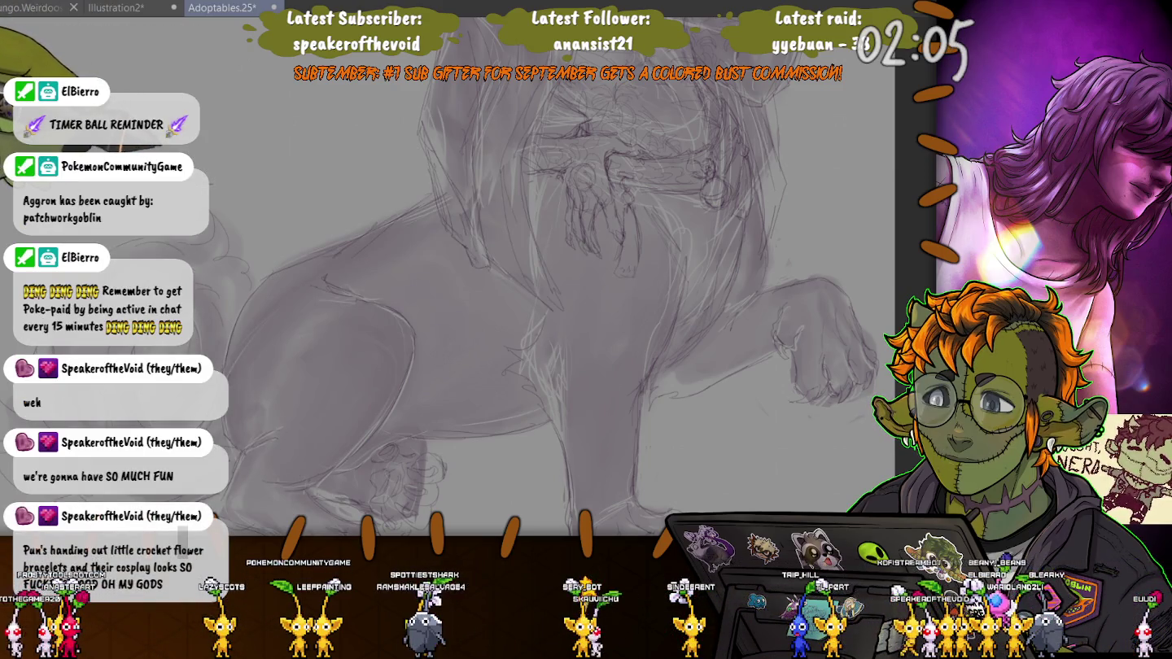
scroll(328, 173, "down", 5)
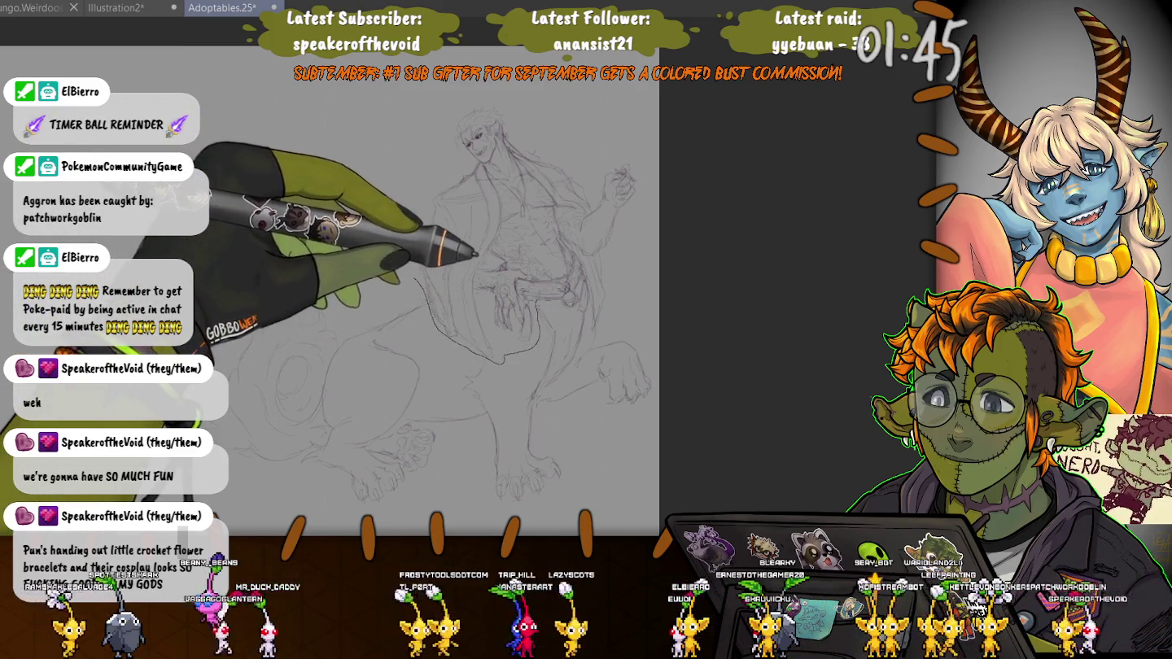
Lasso the rider's upper body and shift it slightly up and left with a free transform.
left_click_drag(521, 277, 458, 340)
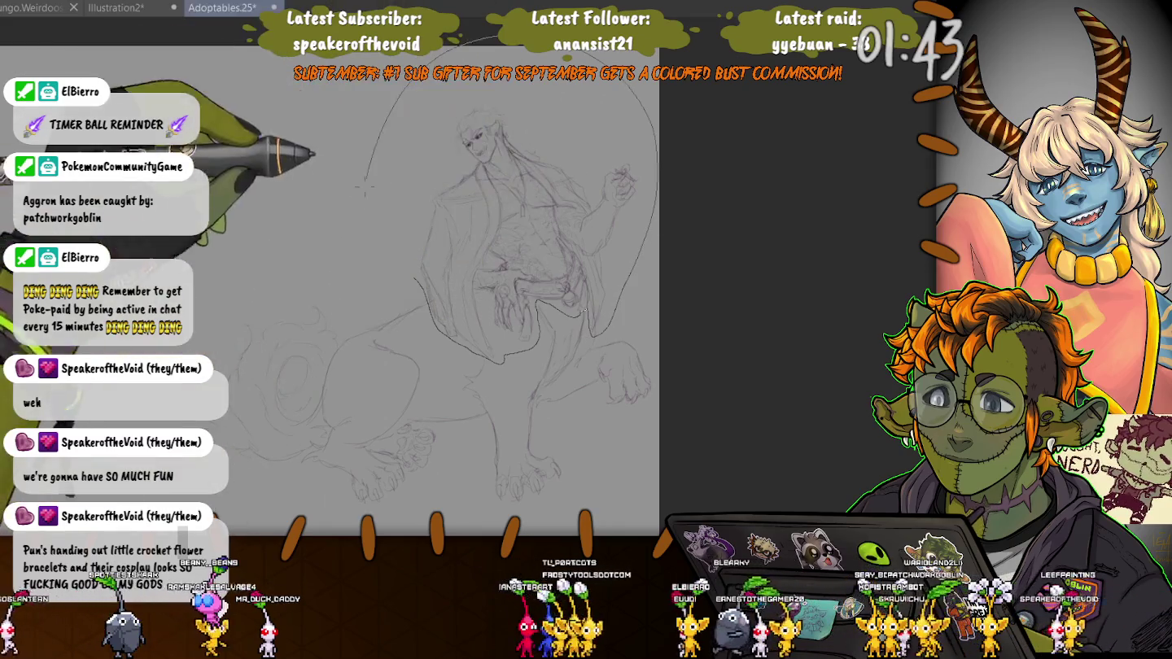
key("ctrl+t")
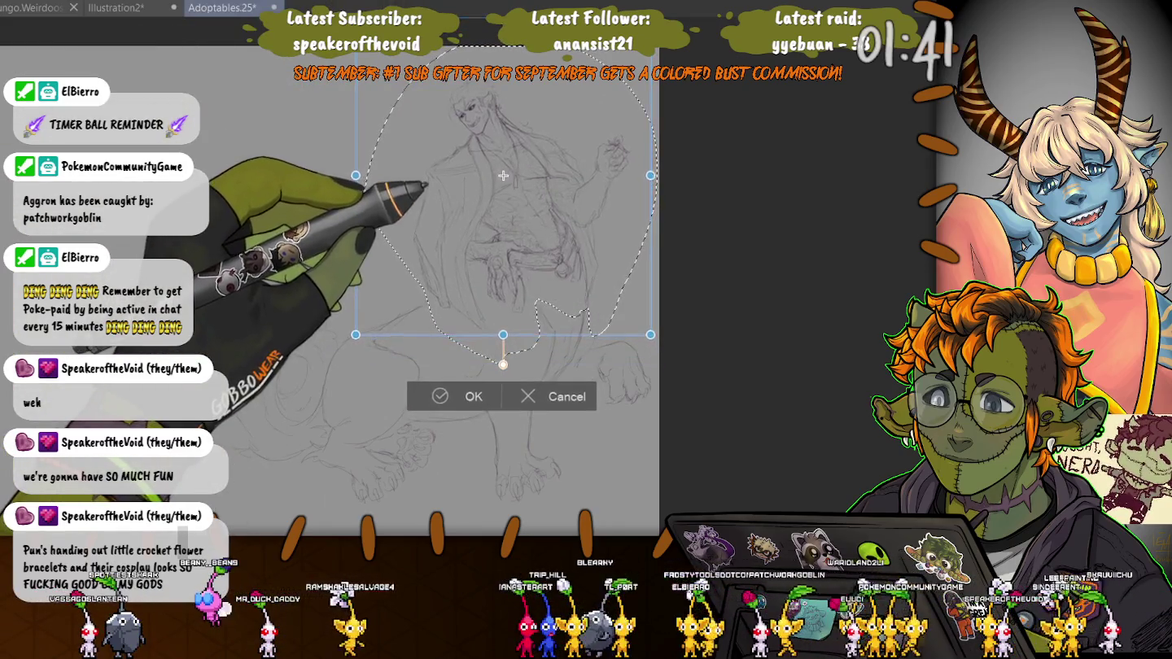
left_click_drag(501, 174, 499, 175)
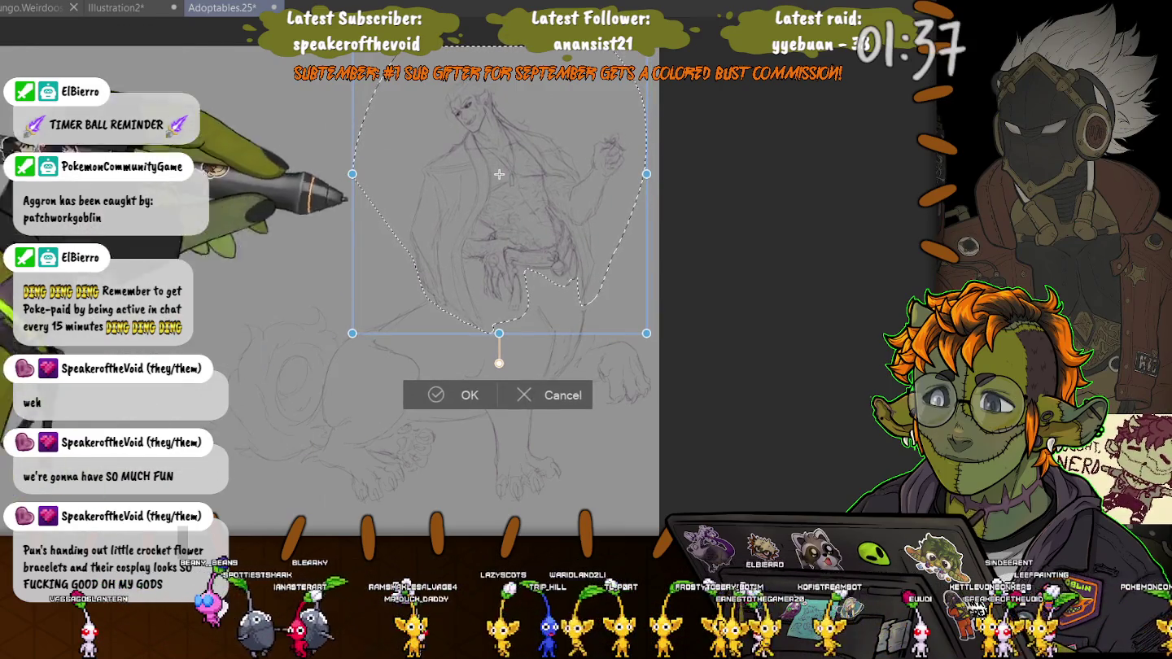
key("Return")
key("ctrl+d")
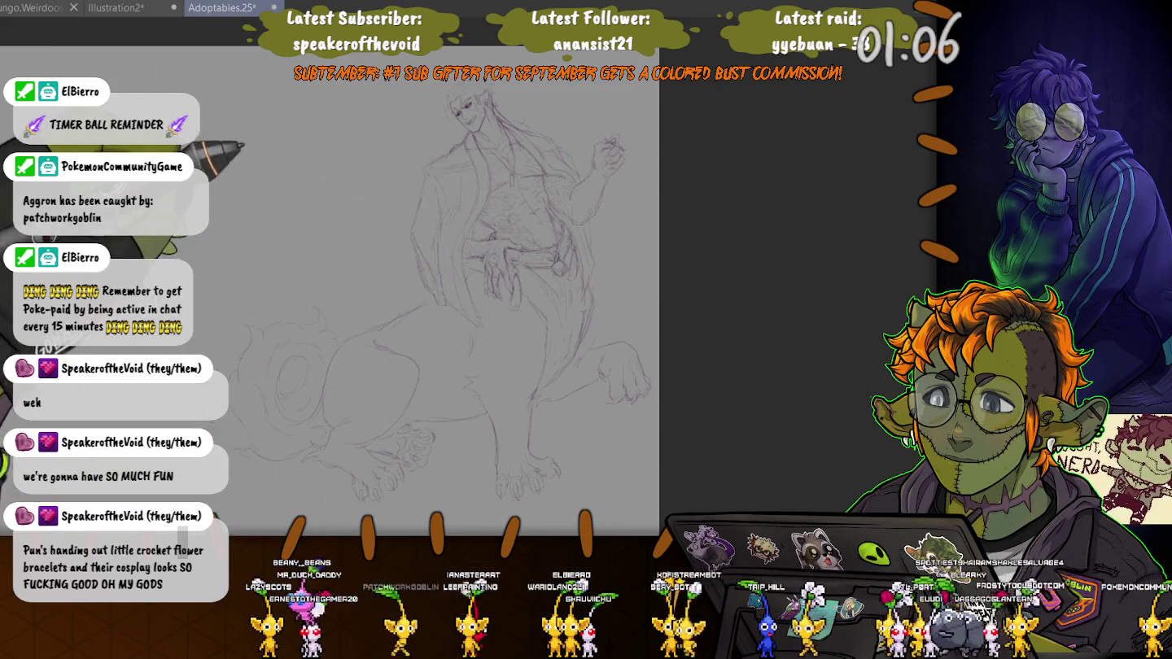
scroll(423, 212, "up", 2)
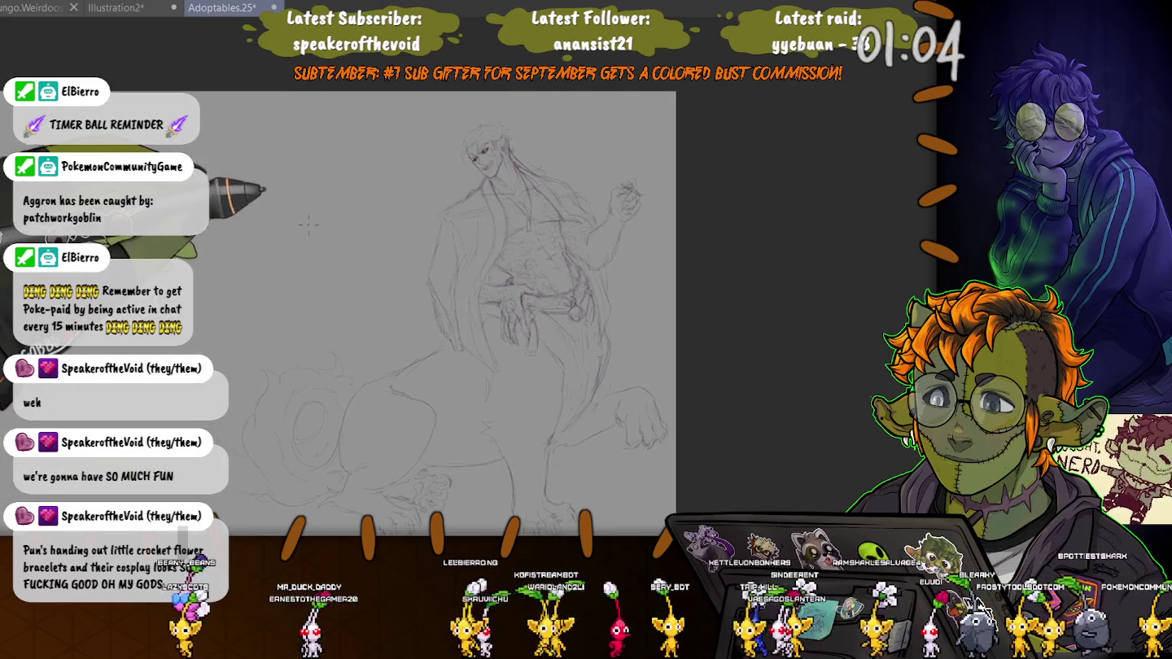
scroll(309, 222, "down", 2)
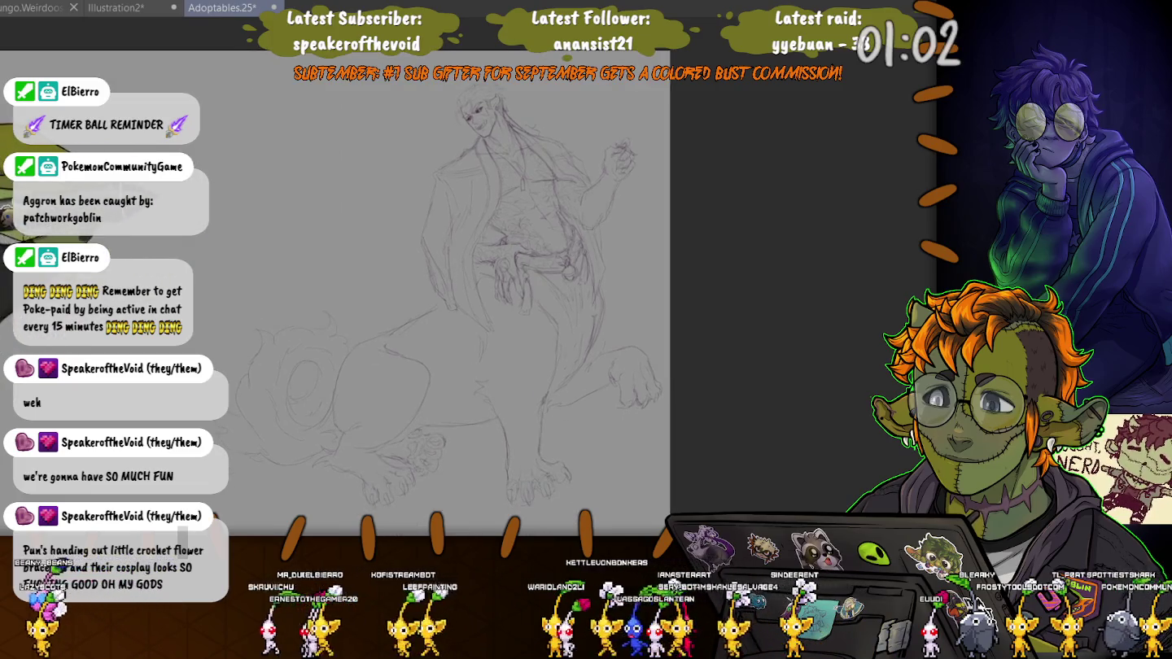
scroll(565, 351, "down", 2)
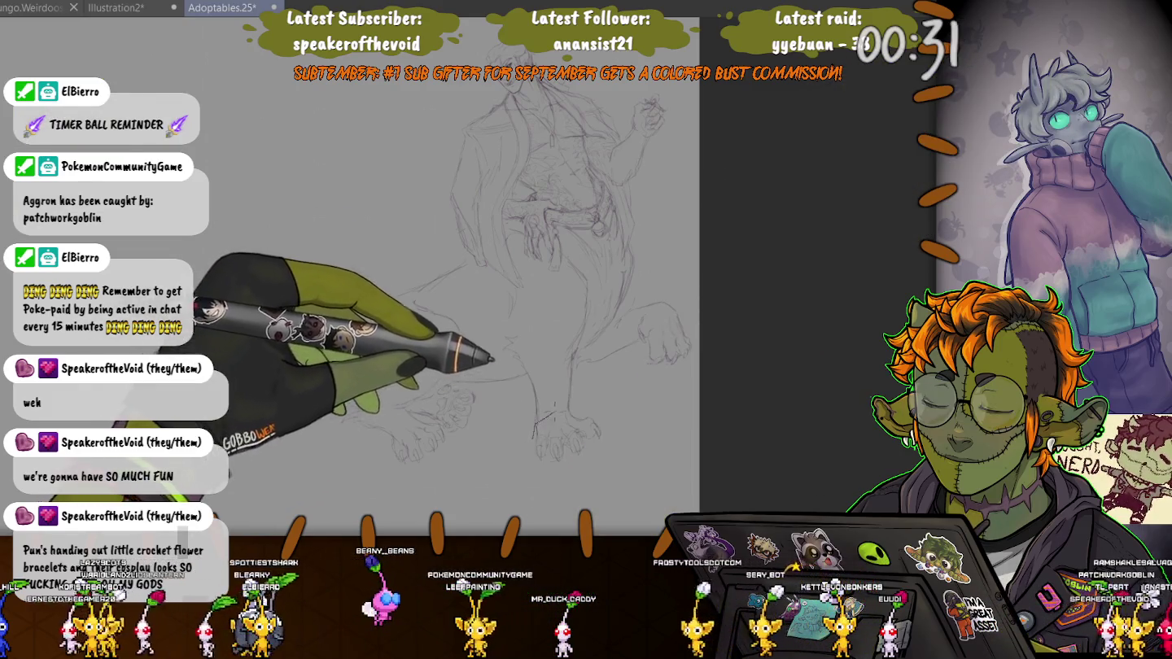
left_click_drag(538, 414, 577, 382)
Scale the selected bottom-centre paw up a little and nudge it up and left.
key("ctrl+t")
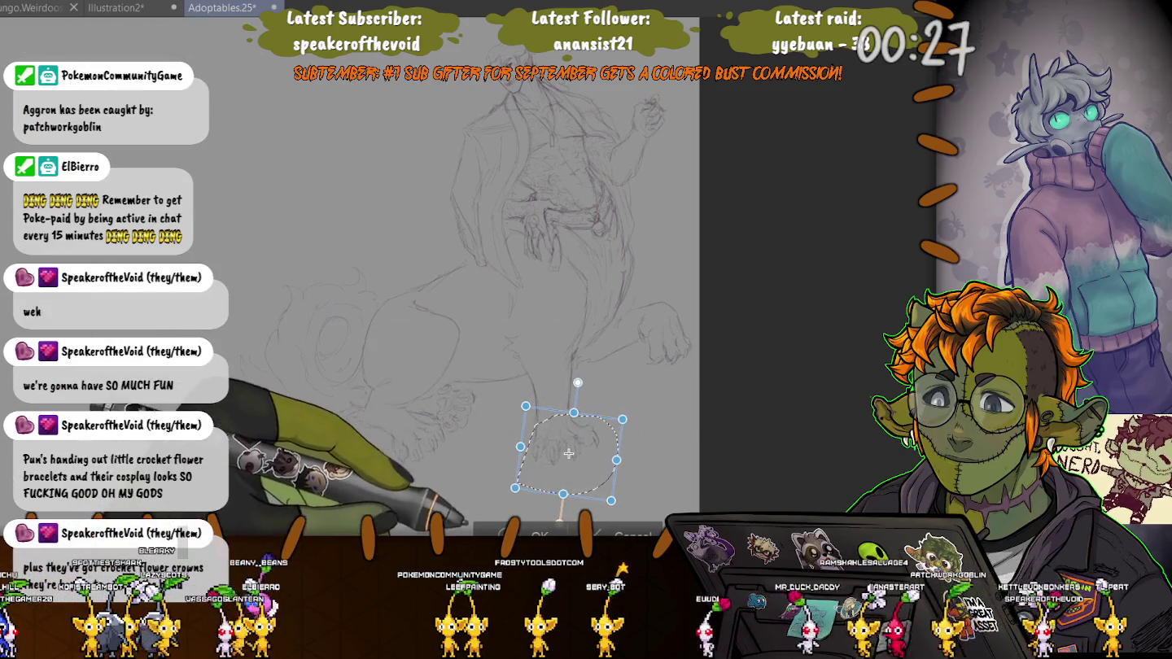
left_click_drag(611, 501, 616, 507)
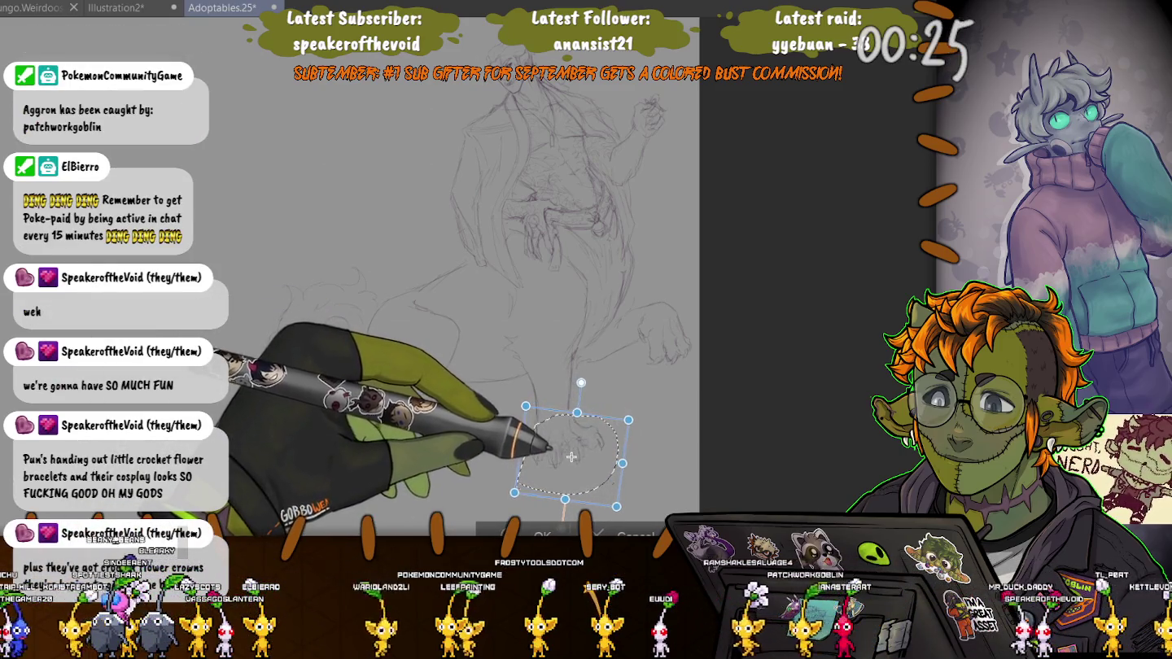
left_click_drag(571, 458, 570, 457)
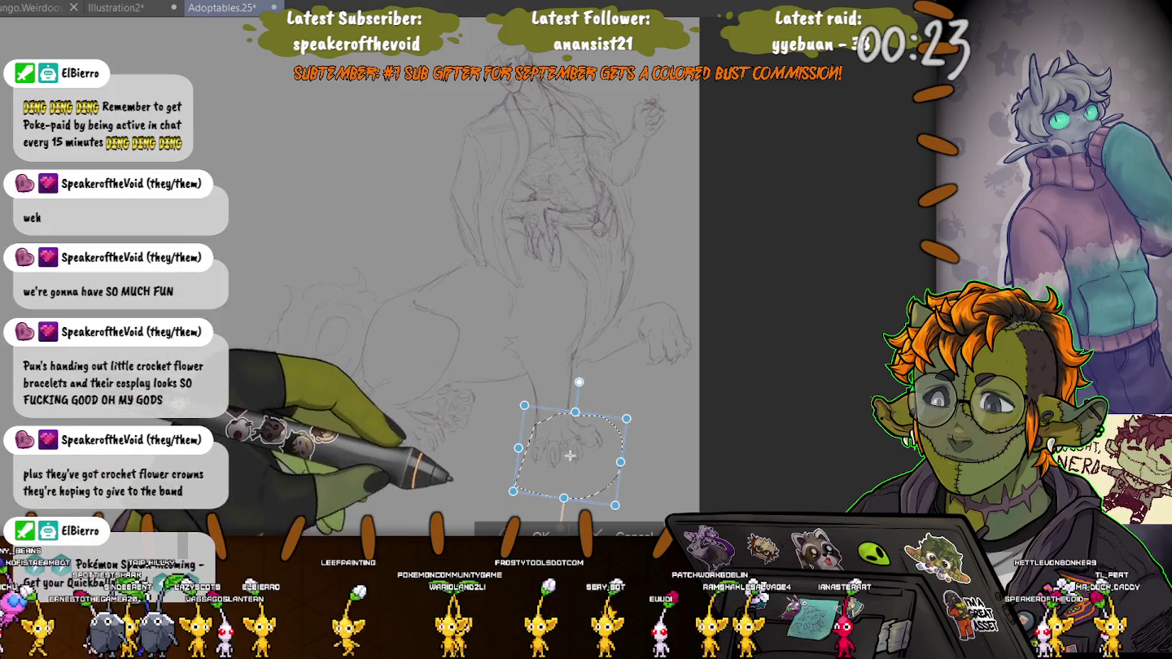
key("Return")
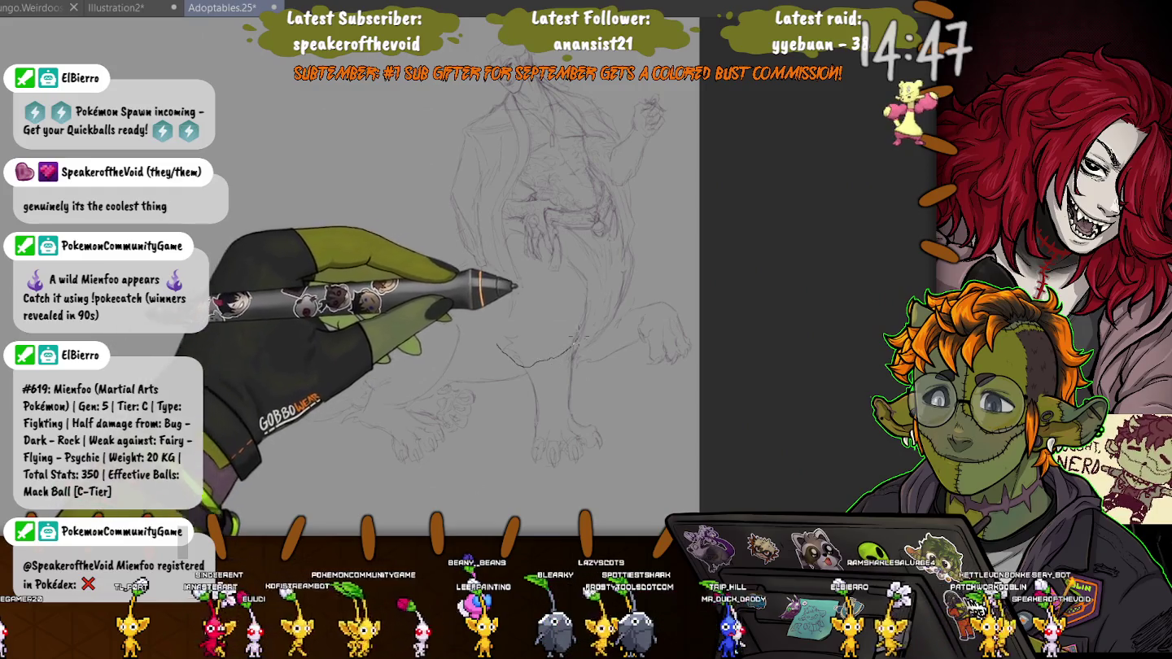
Lasso the creature's leg beneath the rider and apply a transform to it.
mouse_move(570, 253)
left_mouse_down()
mouse_move(501, 349)
mouse_move(489, 280)
left_mouse_up()
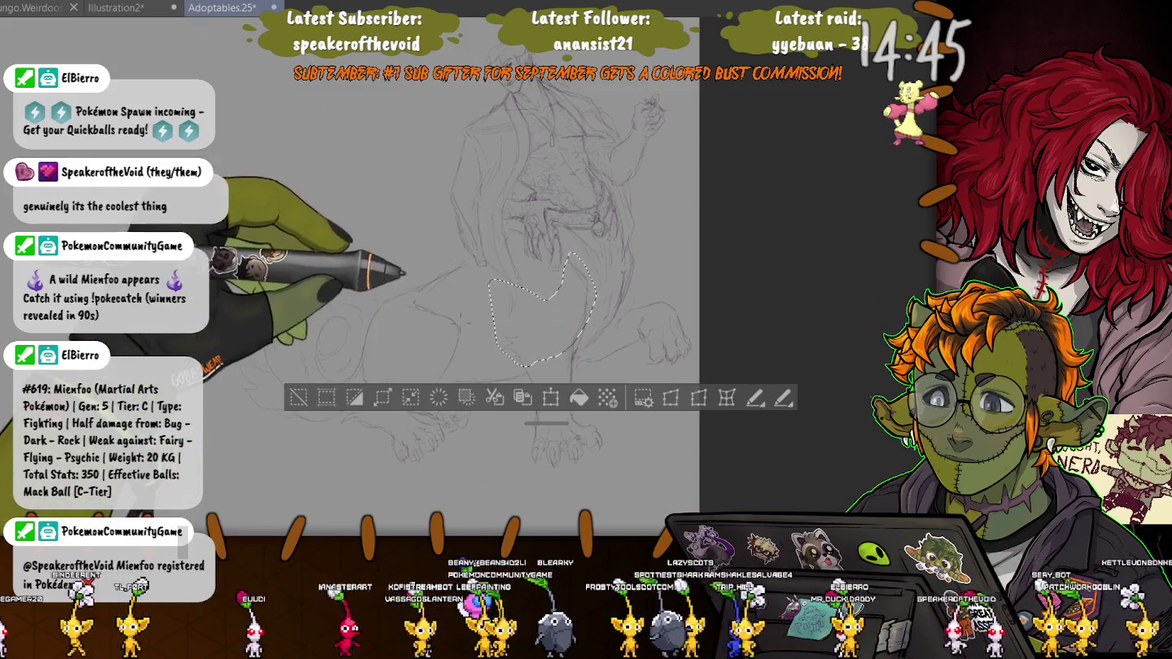
key("ctrl+t")
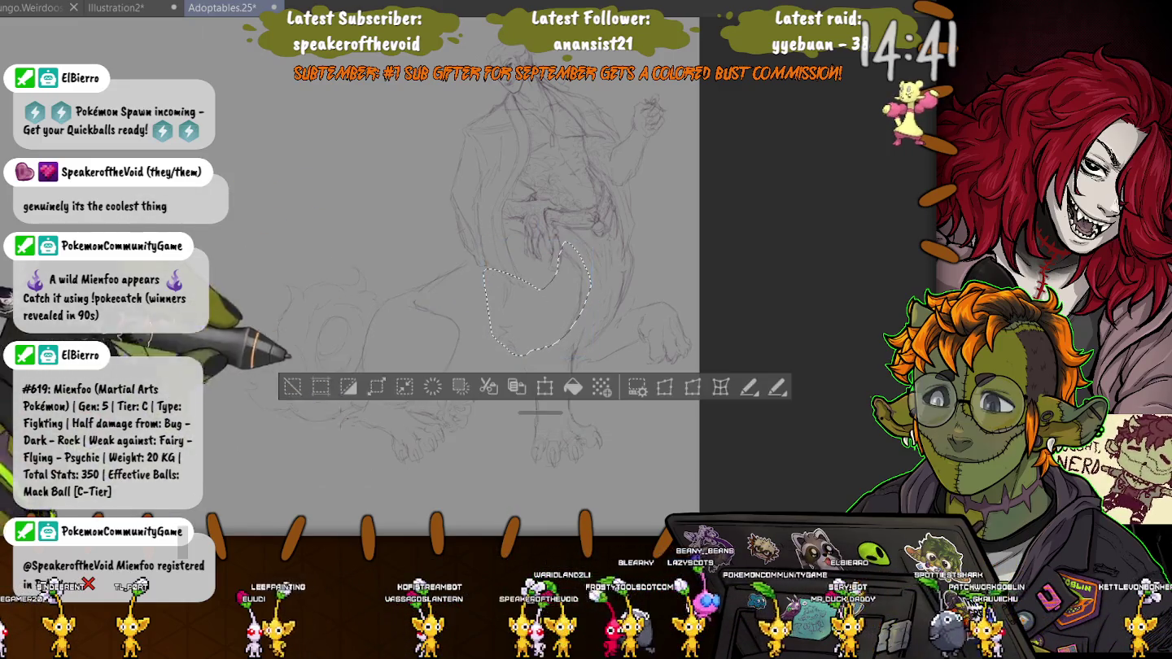
key("Return")
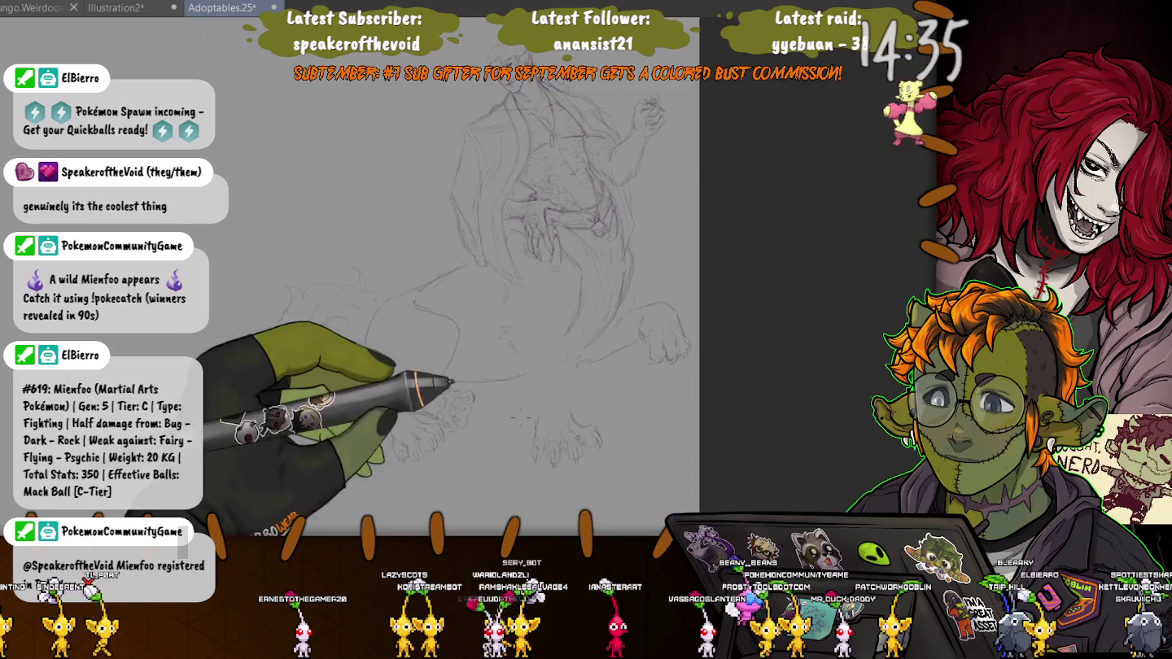
Lasso the bottom-centre paw, apply a transform to it, and deselect.
left_click_drag(521, 403, 513, 415)
key("ctrl+t")
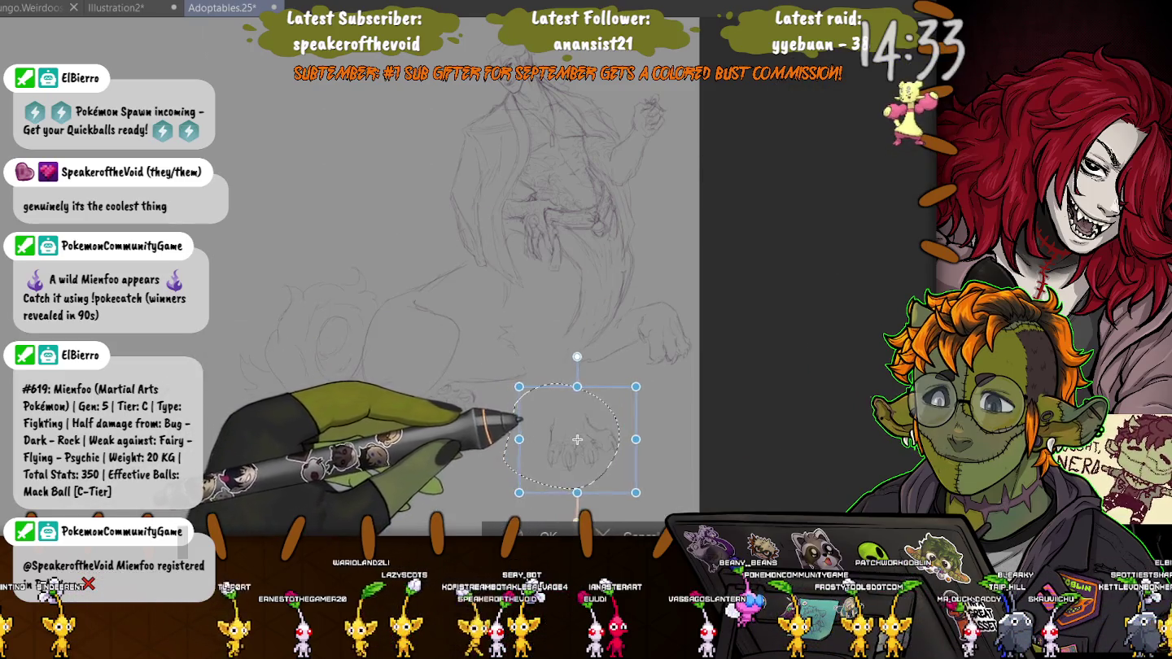
key("Return")
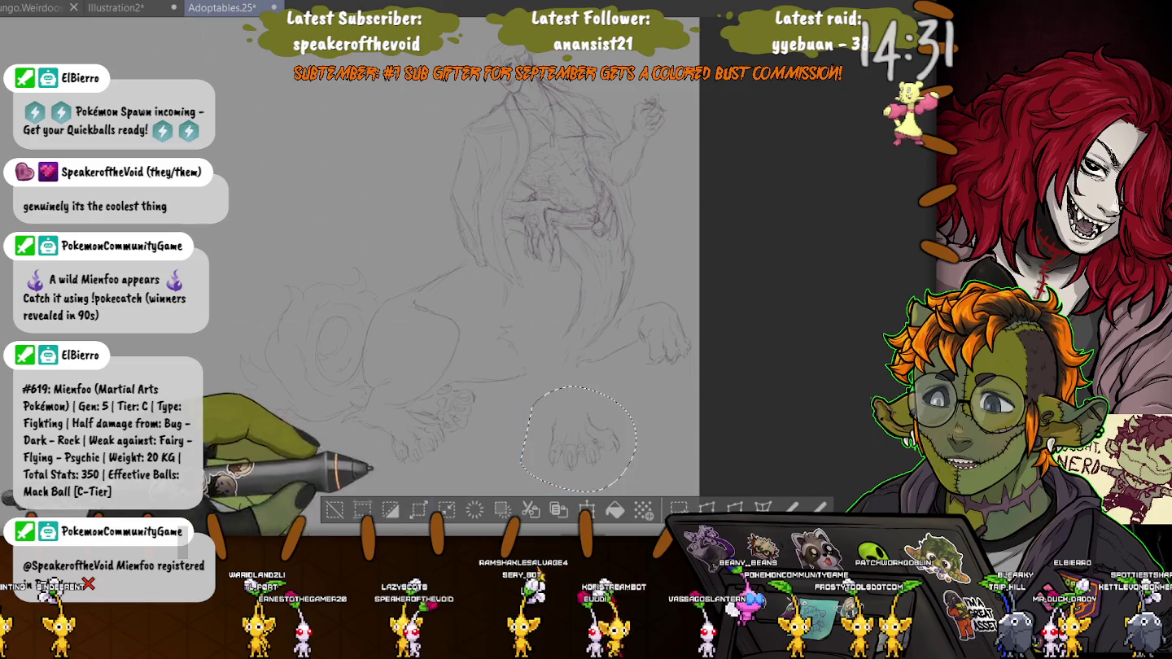
key("ctrl+d")
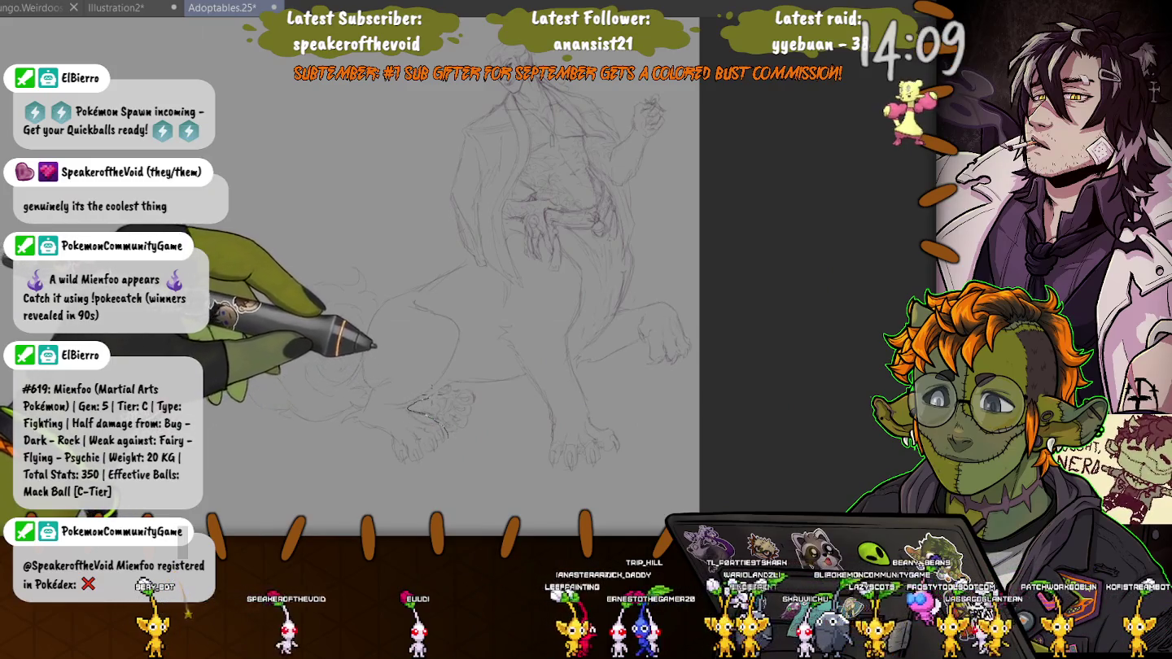
Lasso the left paw and flip it horizontally.
left_click_drag(456, 385, 451, 387)
key("ctrl+t")
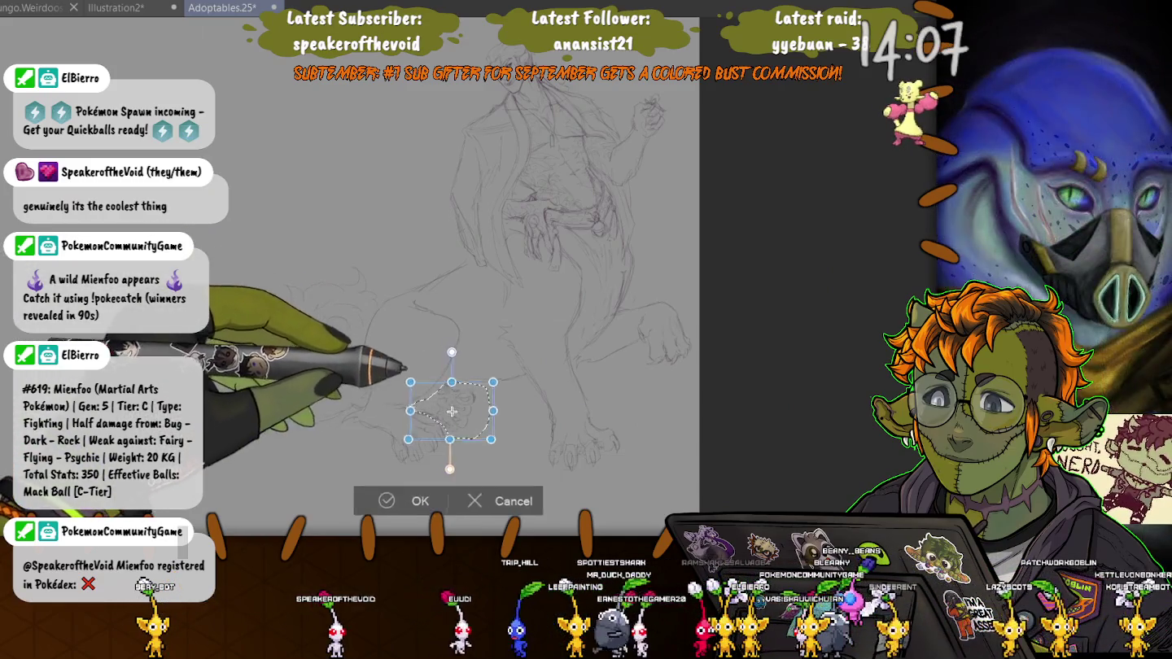
key("h")
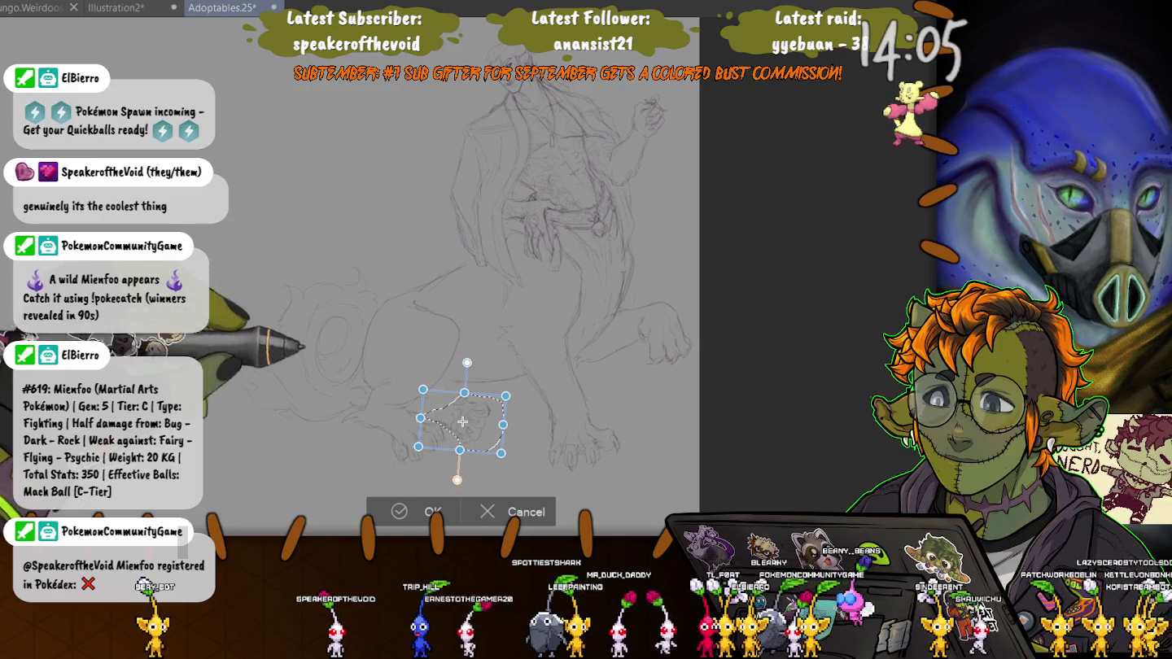
key("Return")
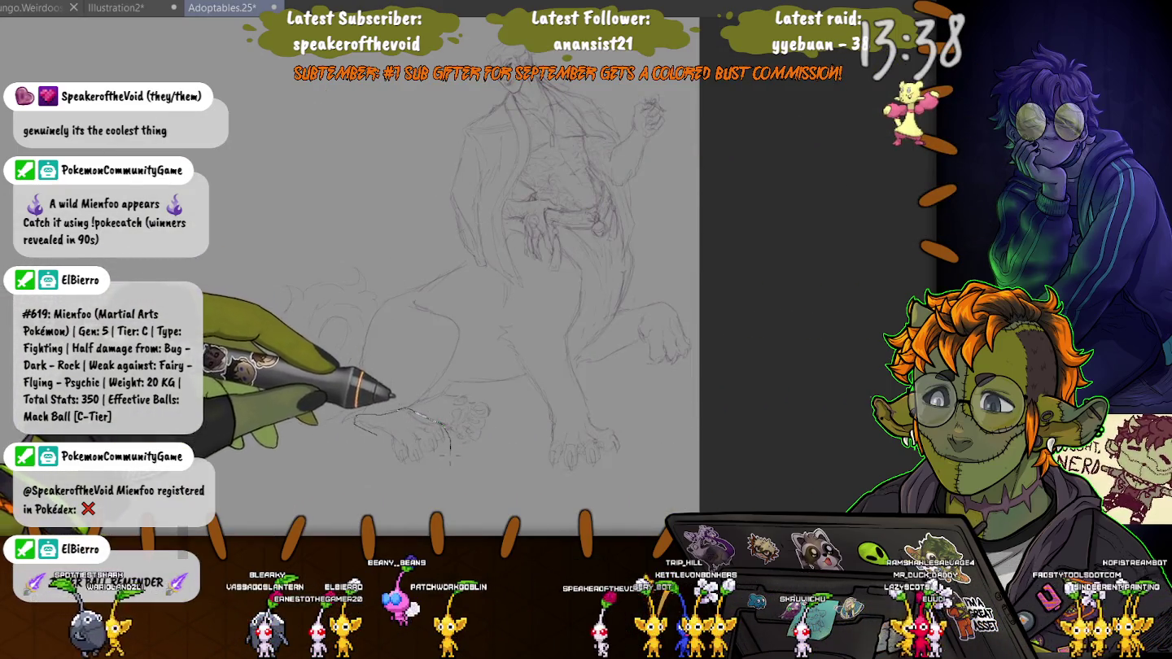
Rotate the paw slightly counter-clockwise and nudge it a little to the right.
left_click_drag(422, 414, 358, 420)
key("ctrl+t")
left_click_drag(476, 384, 472, 376)
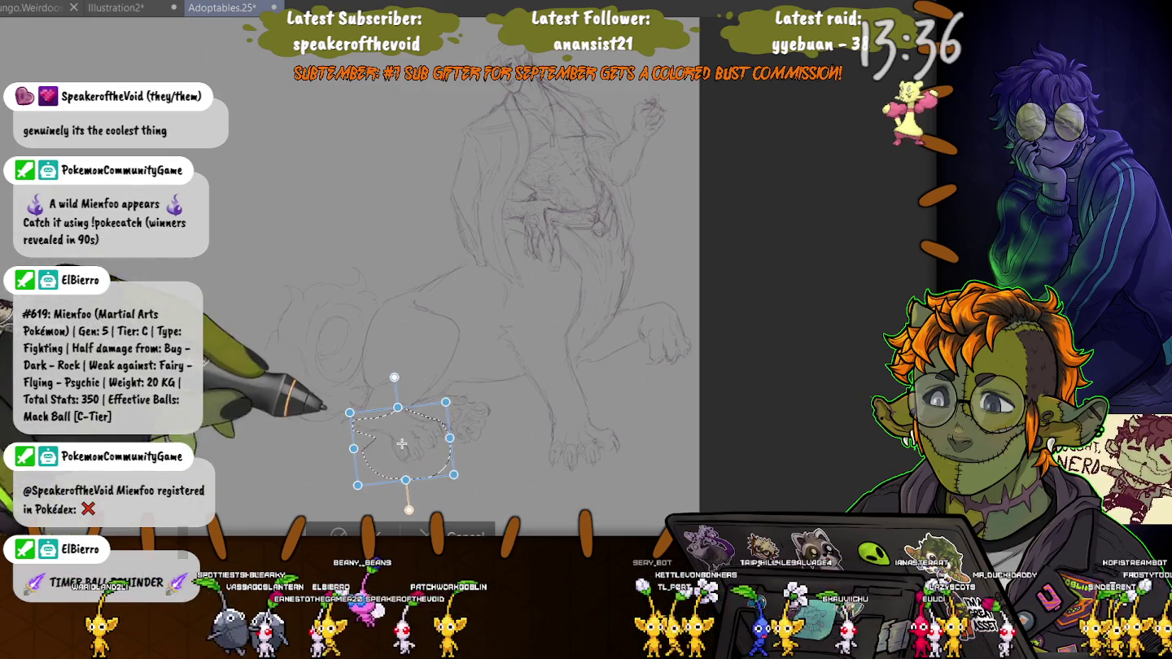
left_click_drag(406, 450, 408, 451)
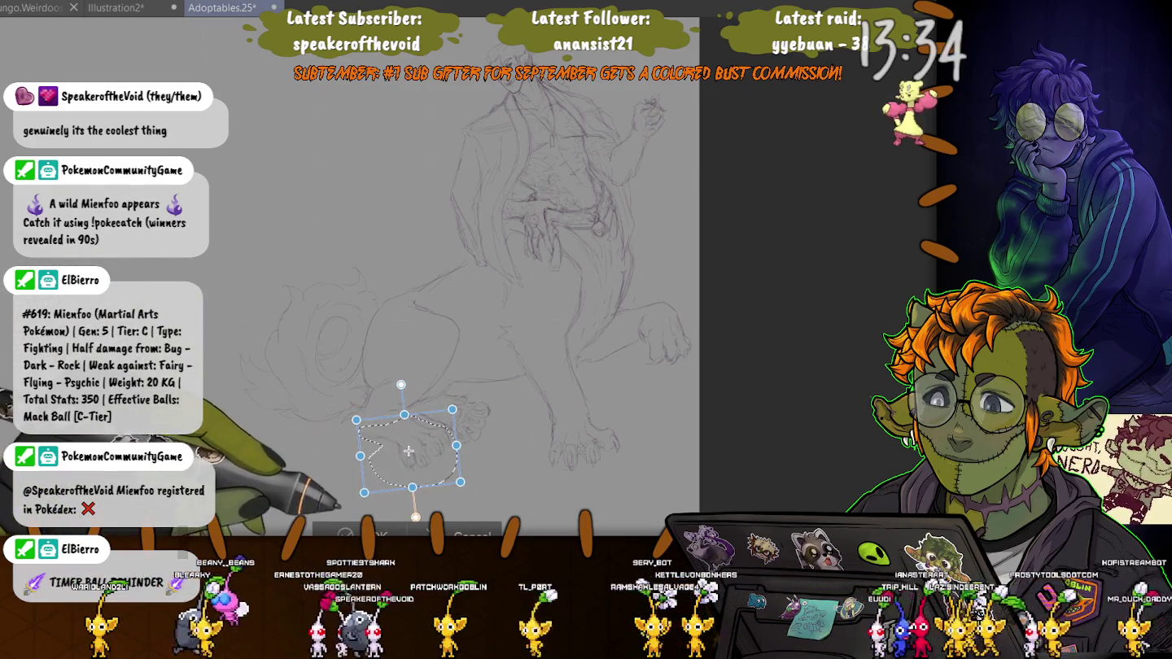
key("Return")
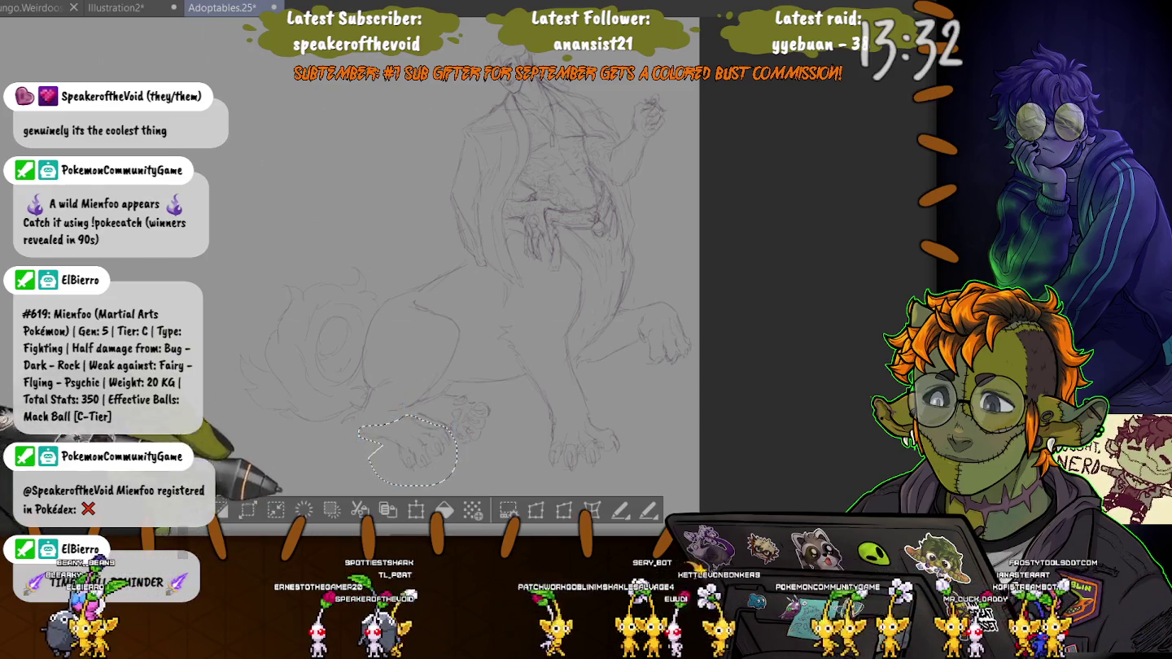
key("ctrl+d")
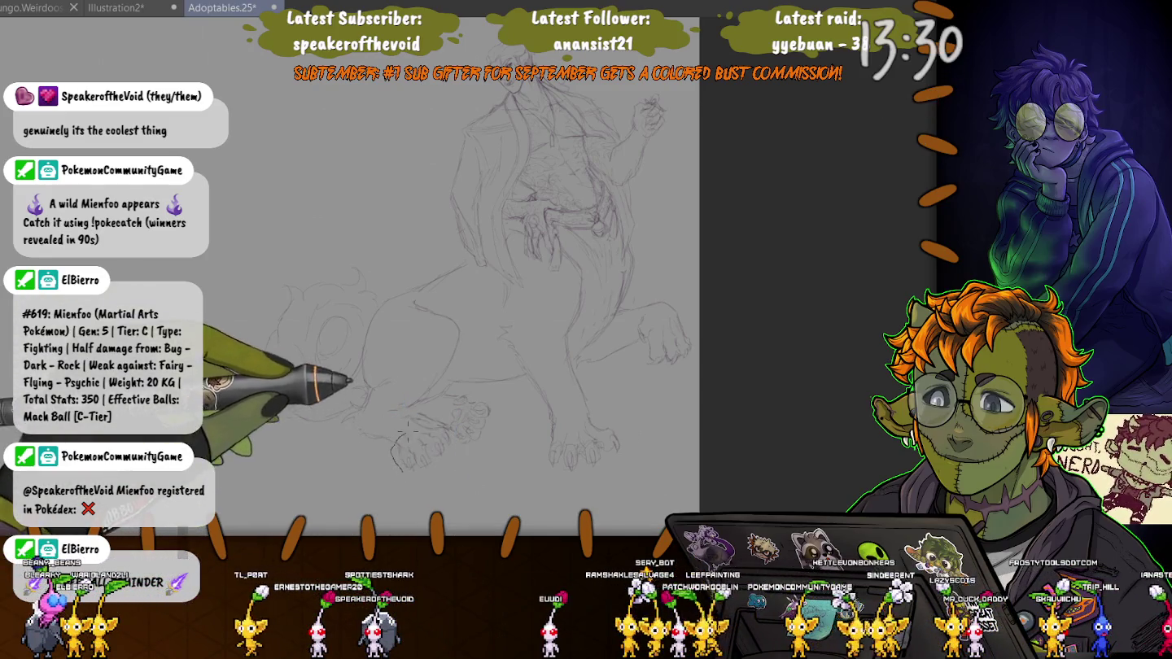
Shift the paw slightly left and down, then lasso-select the tail area.
left_click_drag(428, 425, 393, 445)
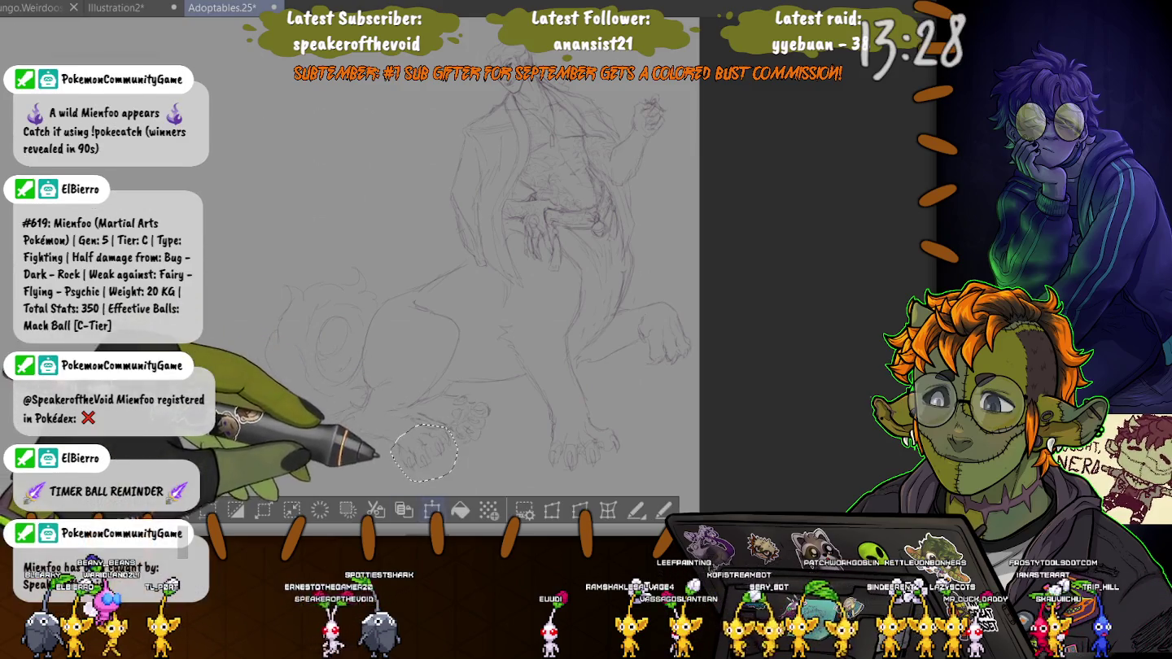
key("ctrl+t")
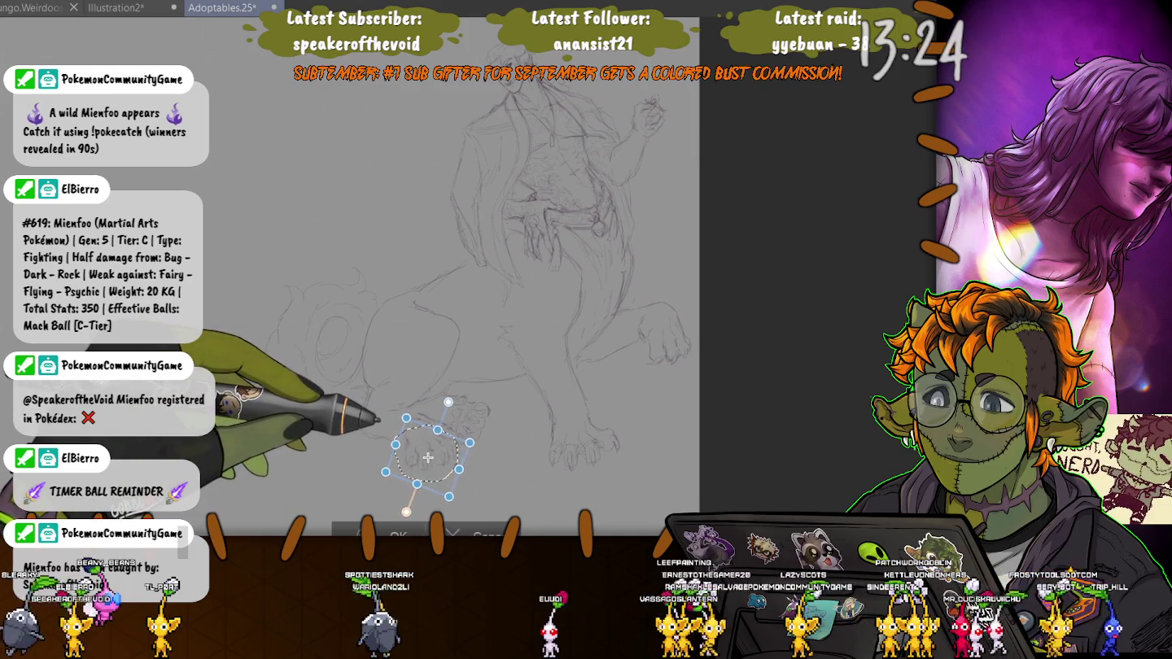
left_click_drag(429, 457, 429, 458)
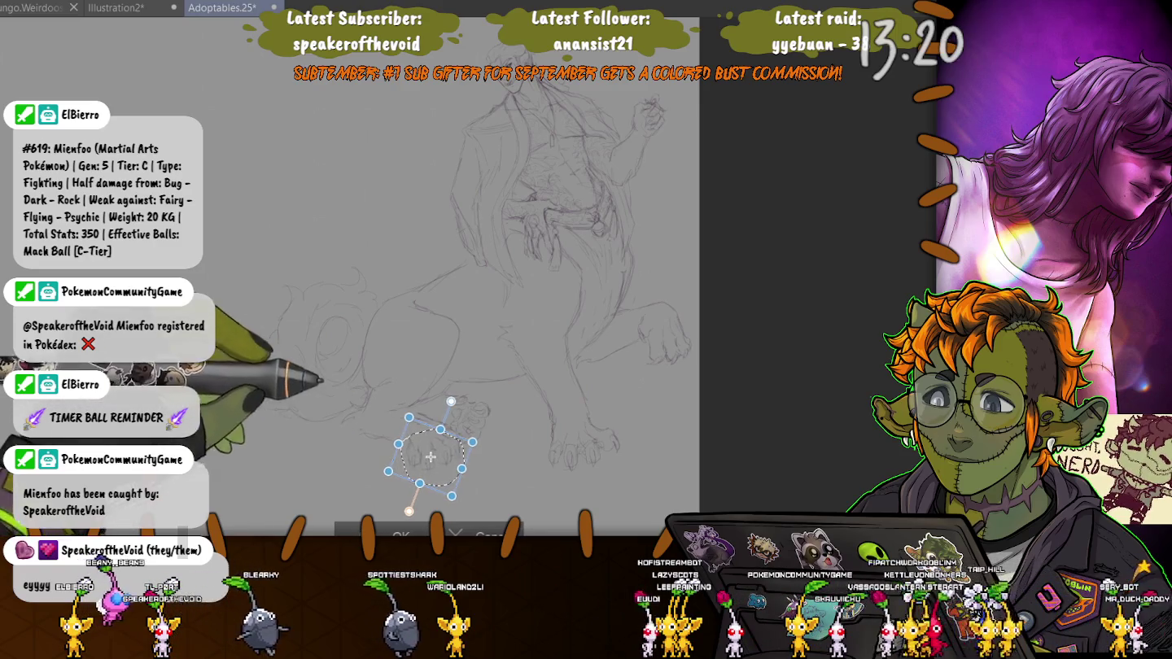
key("Return")
key("ctrl+d")
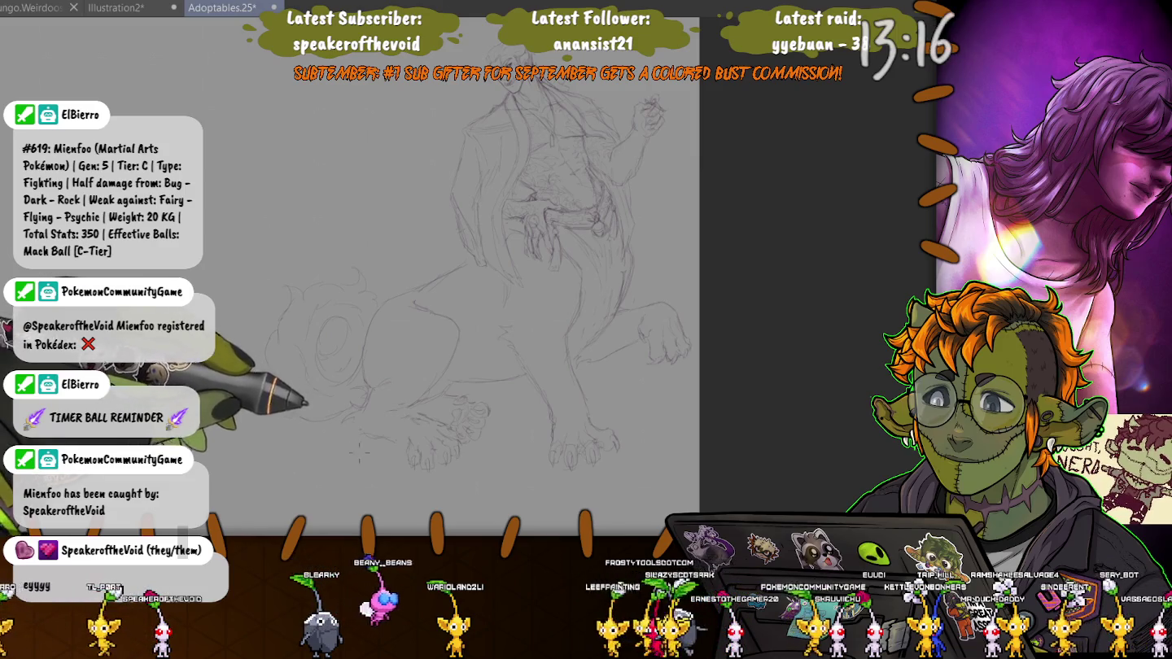
left_click_drag(396, 444, 363, 233)
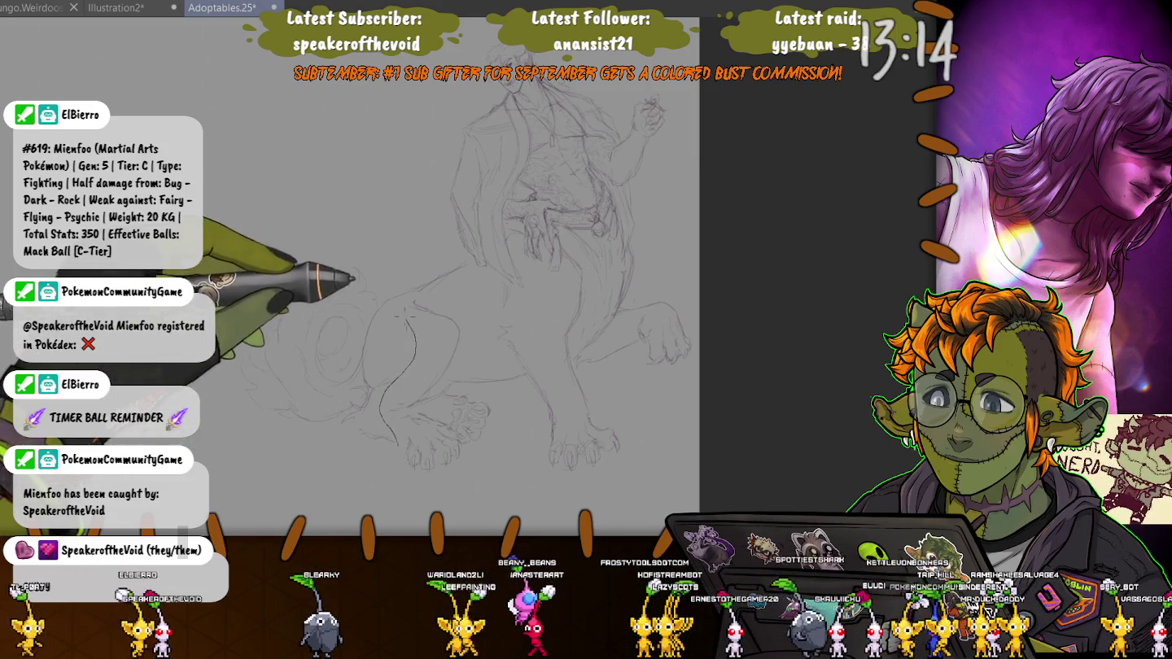
left_click_drag(364, 234, 396, 452)
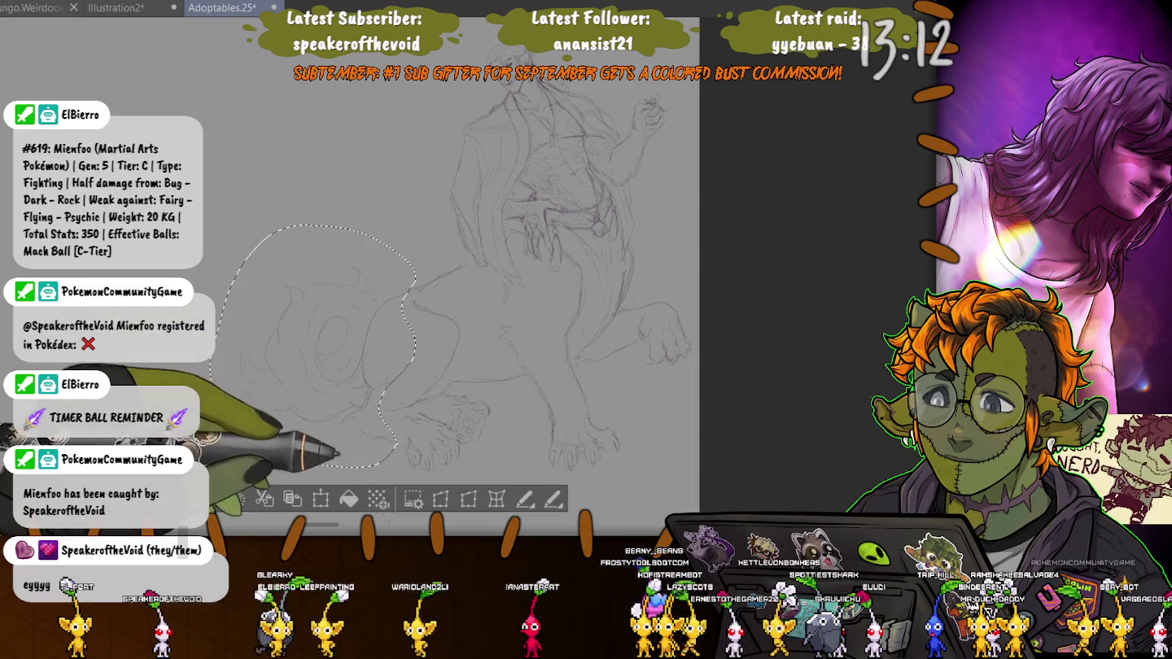
Transform the selected tail area, sketch a curled ring into the tail, and lasso the rear paw.
key("ctrl+t")
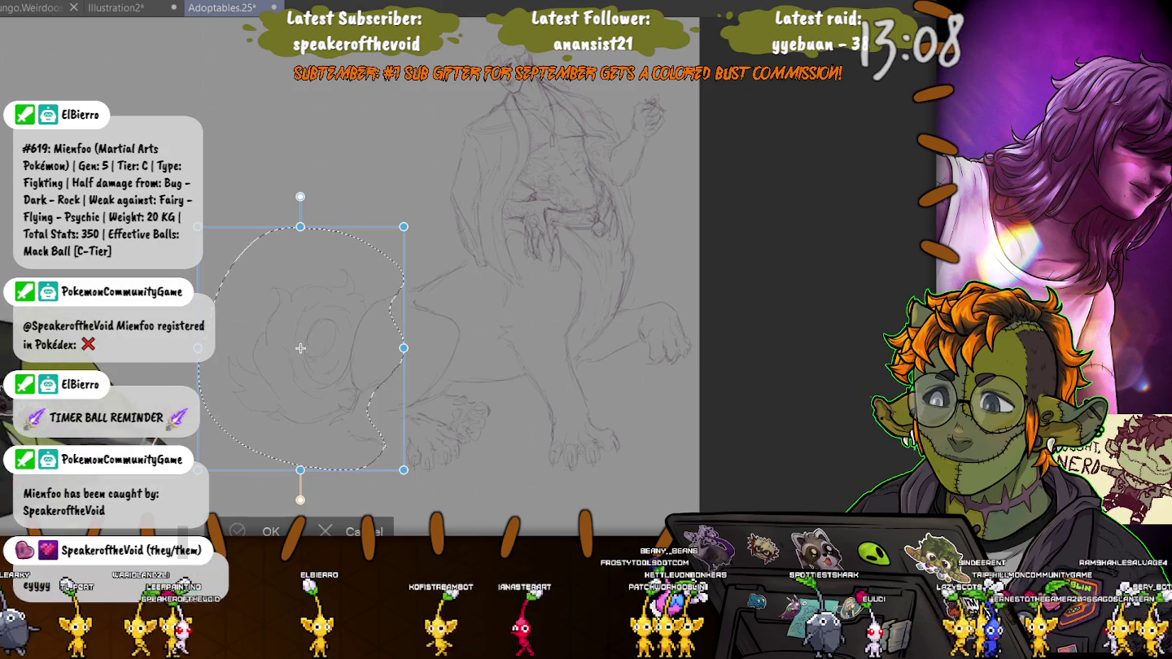
key("Return")
key("ctrl+d")
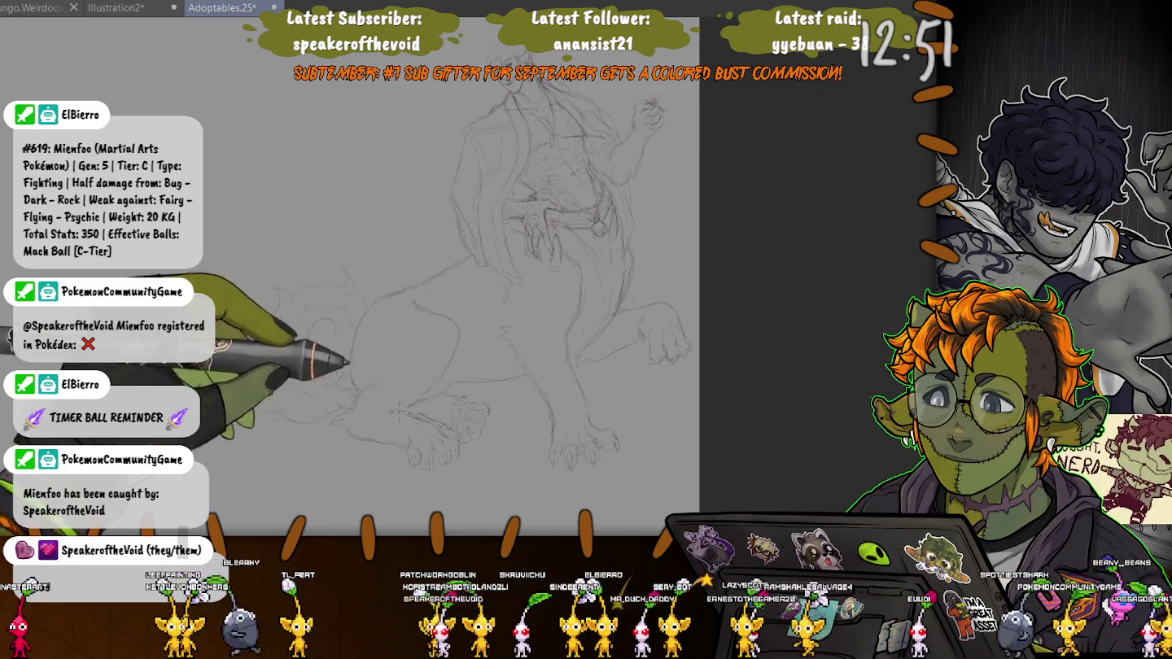
left_click_drag(310, 296, 305, 325)
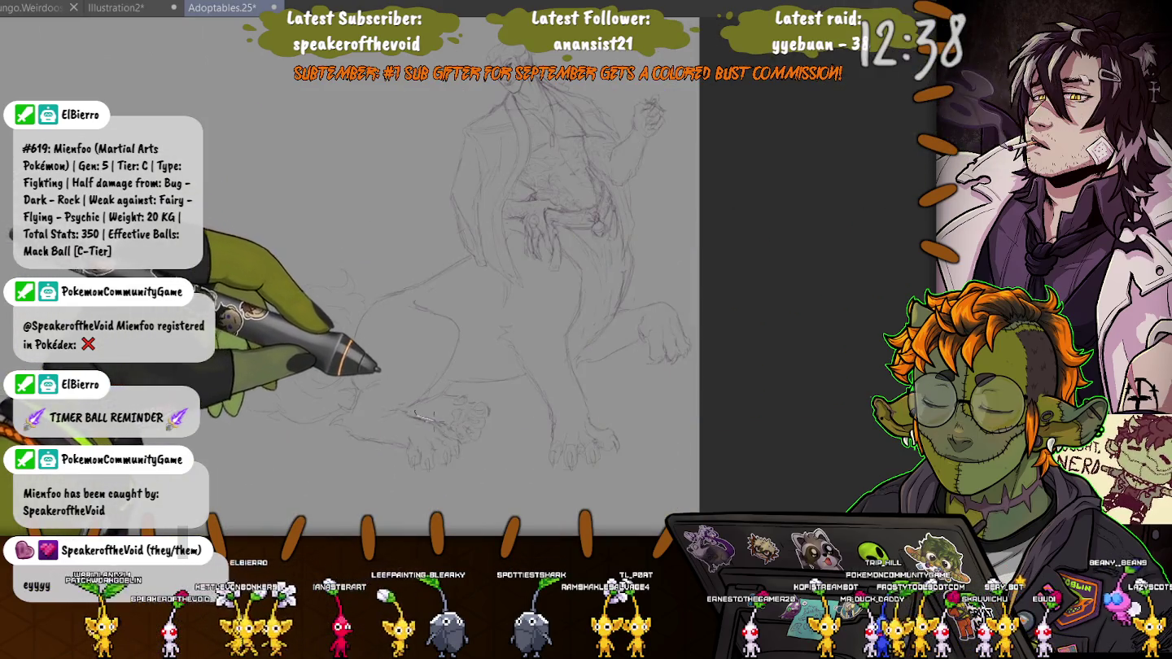
left_click_drag(414, 414, 416, 415)
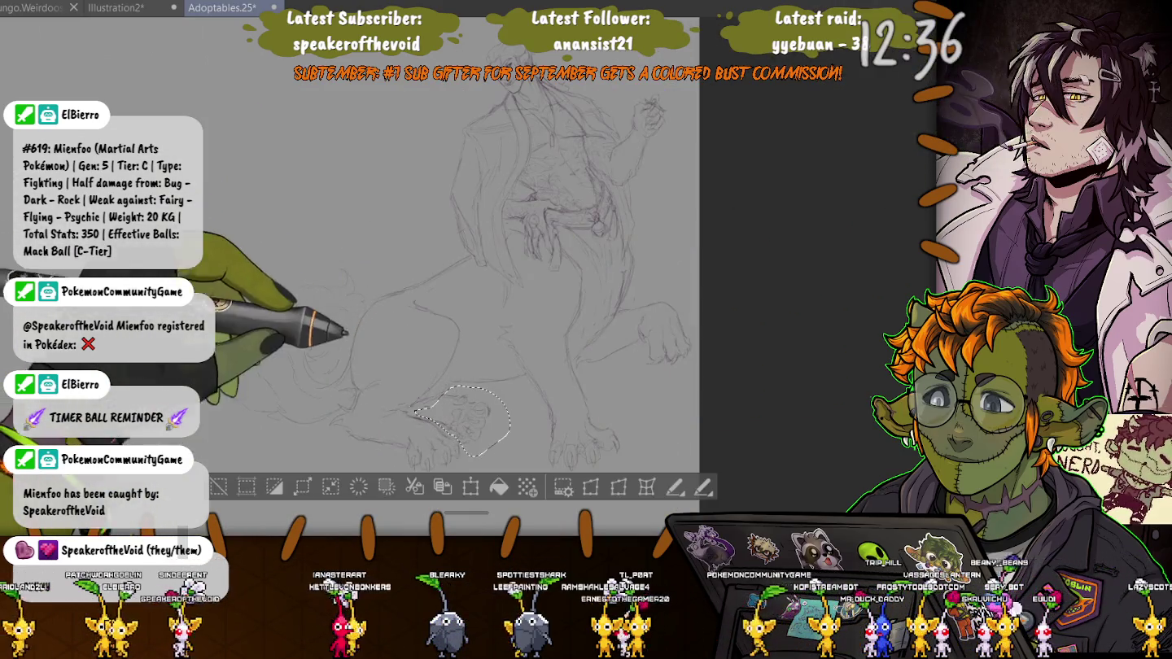
Flip the selected rear paw horizontally, then draw a curly spiral on the left tail.
key("ctrl+t")
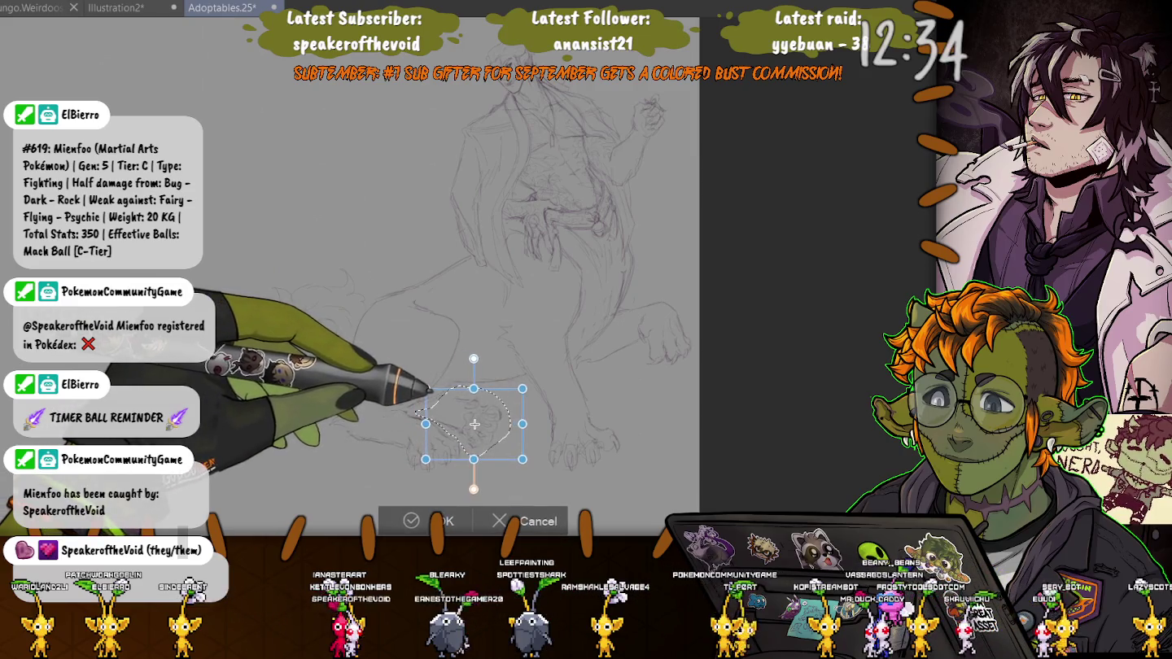
key("h")
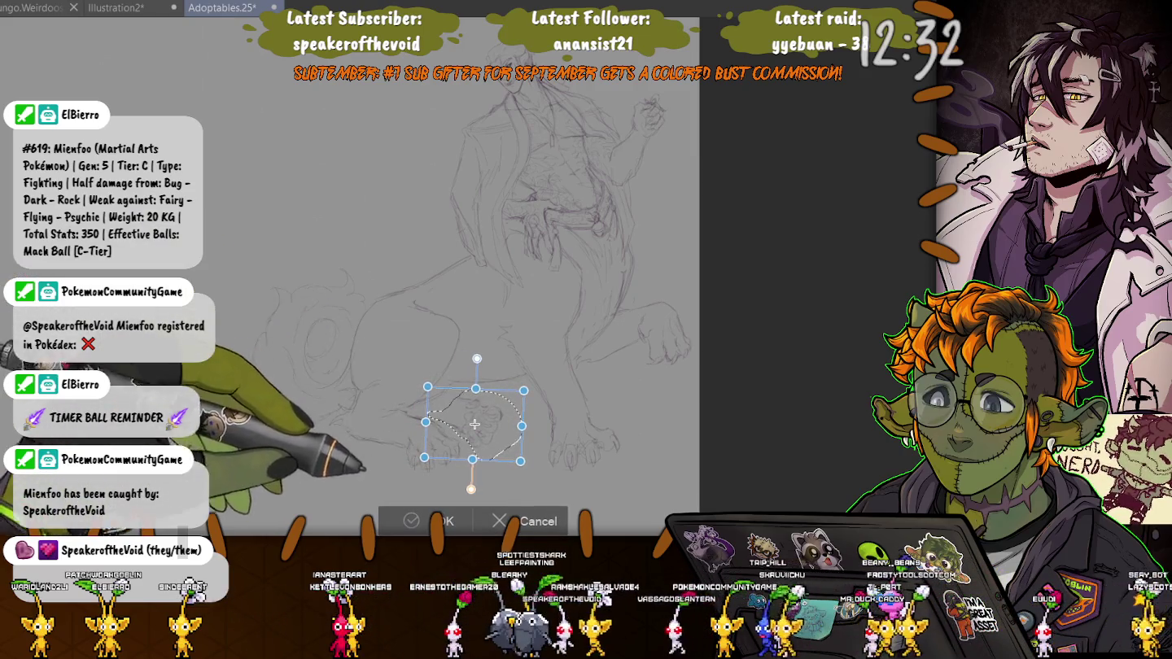
key("Return")
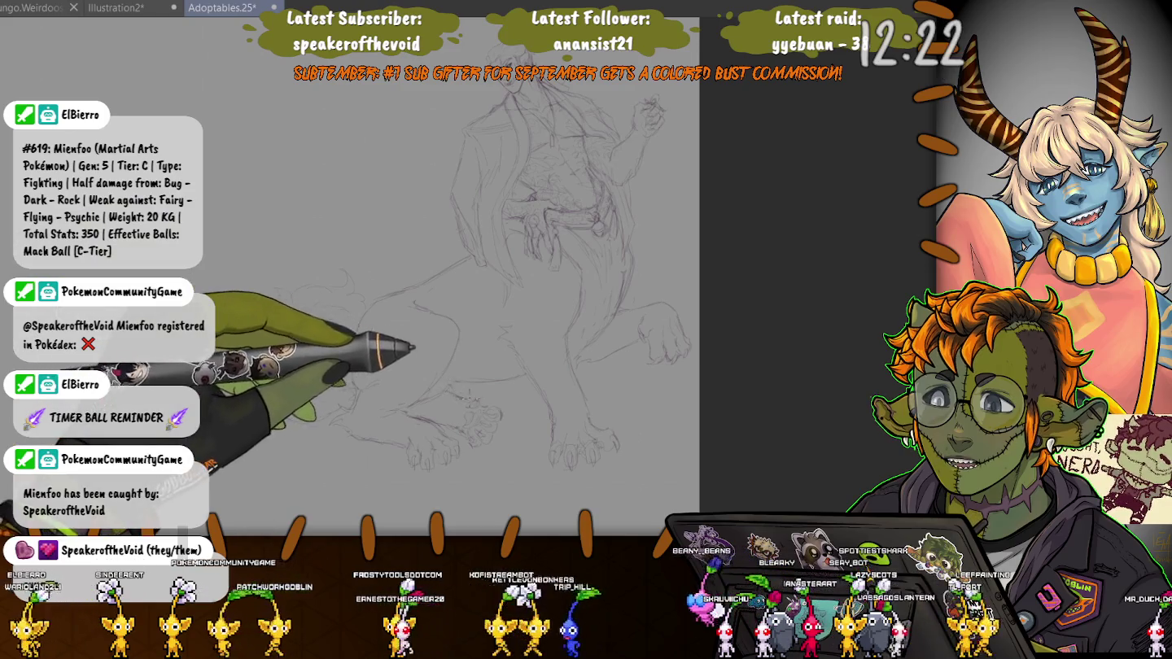
left_click_drag(350, 282, 268, 402)
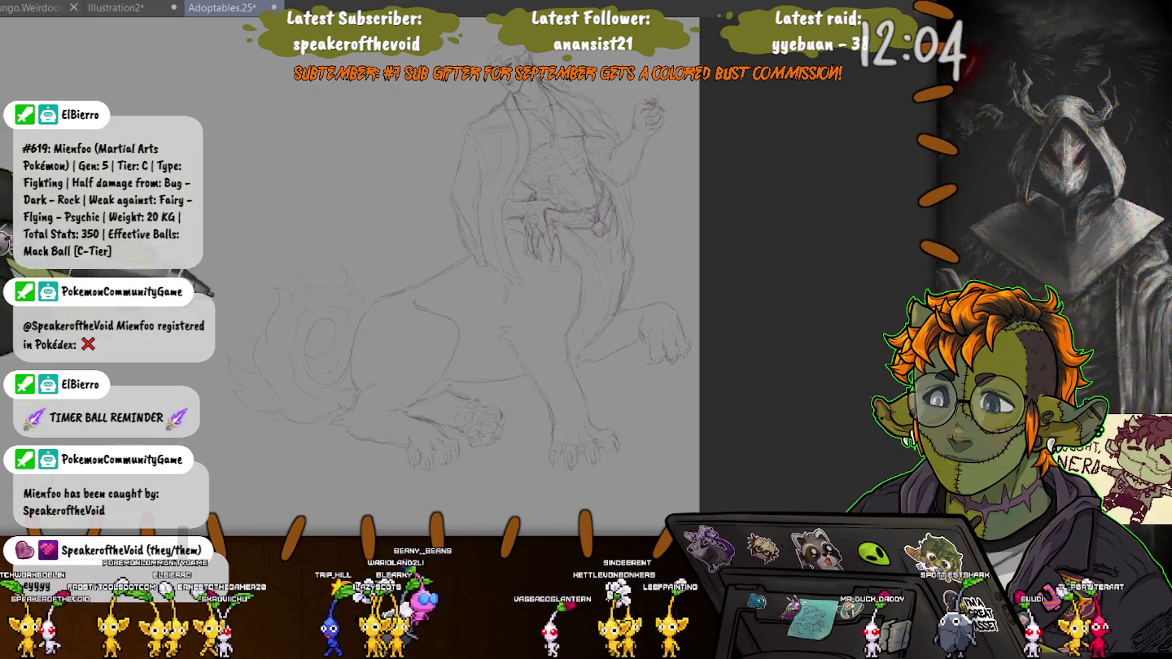
scroll(242, 287, "up", 2)
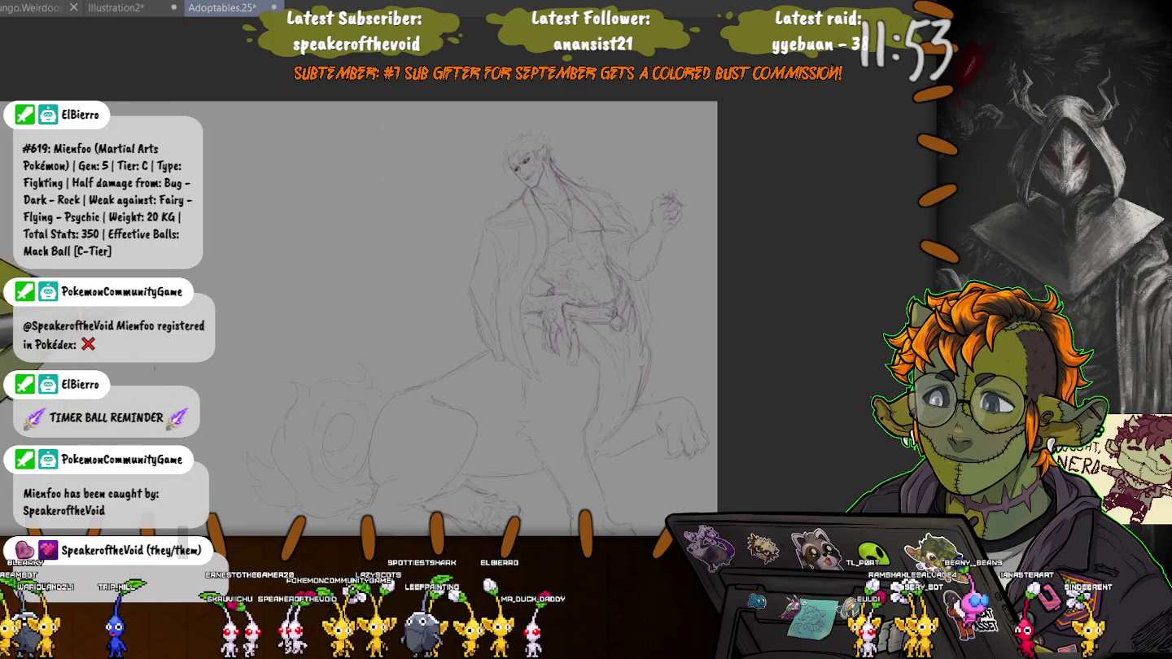
left_click_drag(158, 369, 209, 347)
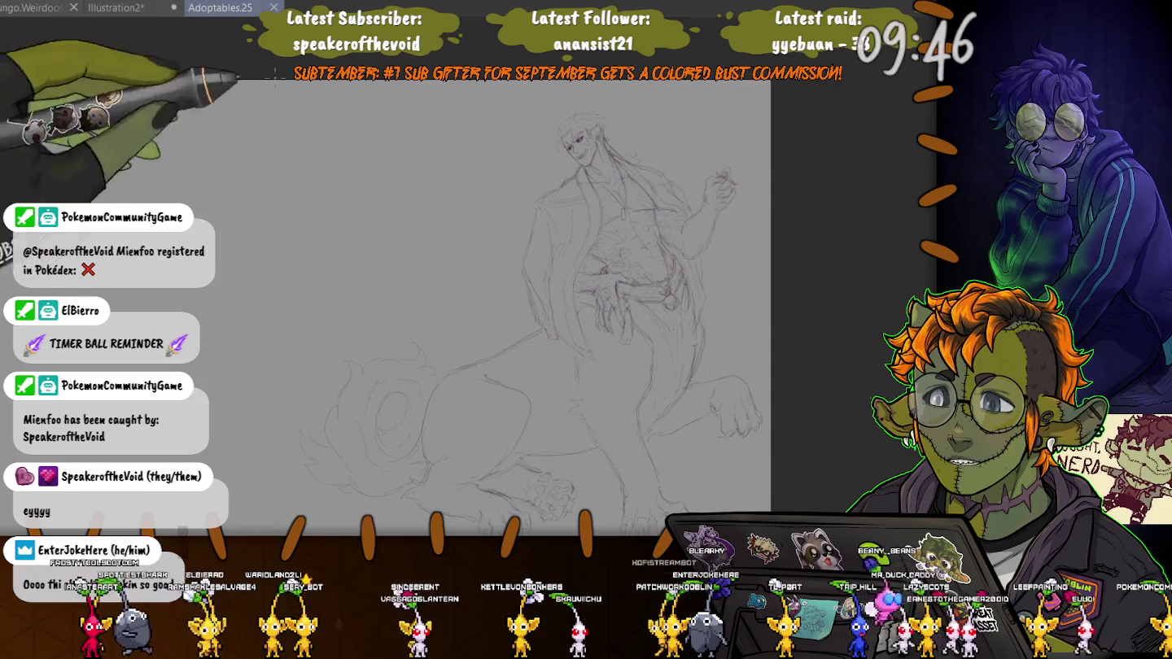
left_click_drag(303, 240, 278, 139)
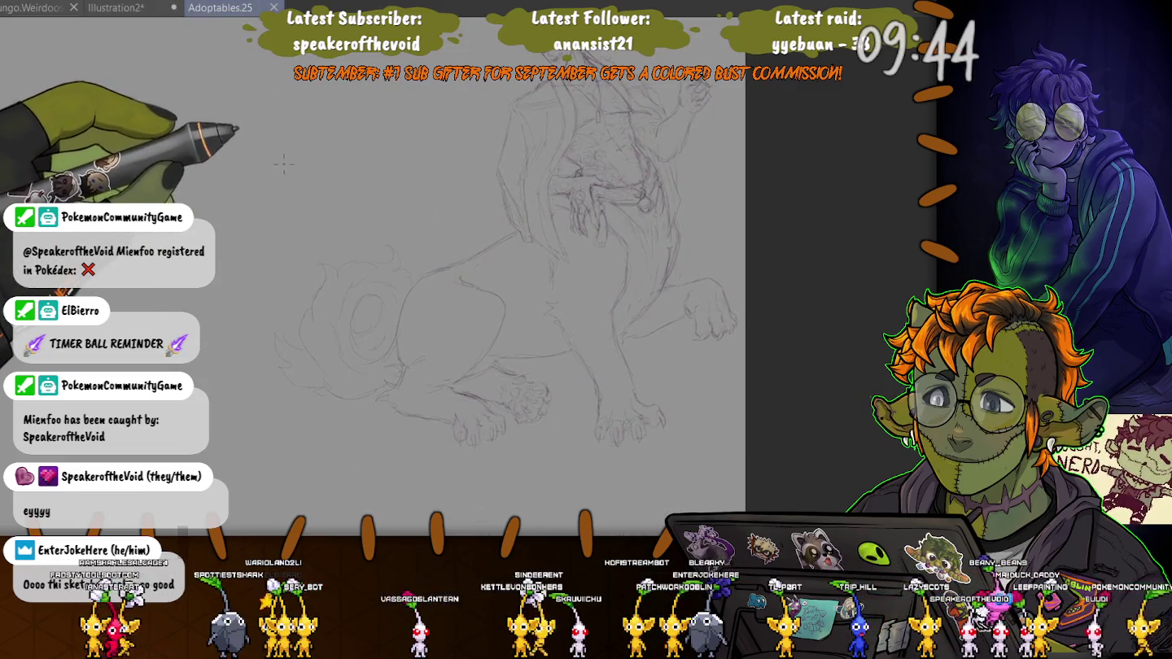
mouse_move(275, 161)
left_mouse_down()
mouse_move(432, 187)
mouse_move(529, 309)
left_mouse_up()
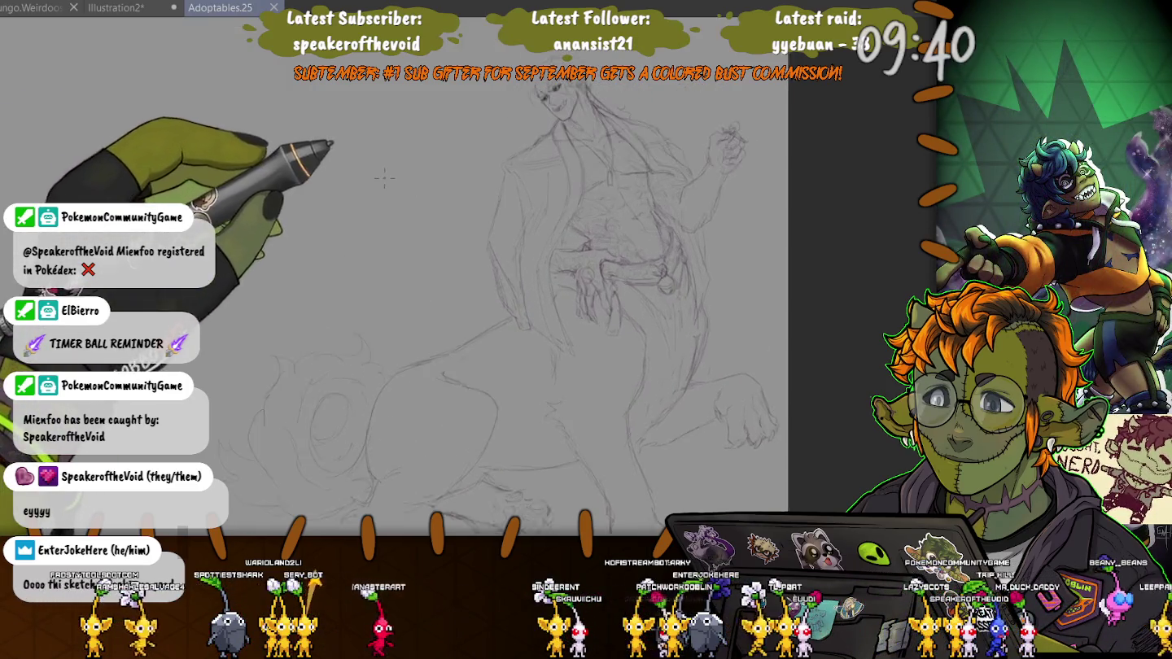
key("ctrl+plus")
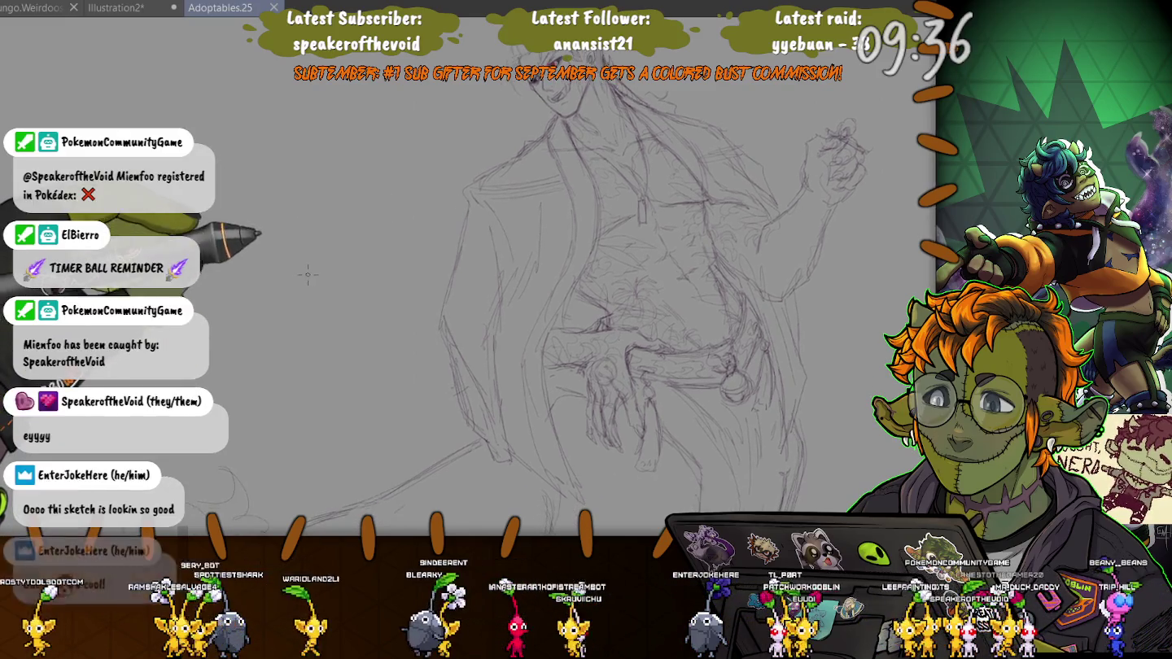
scroll(283, 128, "up", 3)
scroll(283, 129, "down", 3)
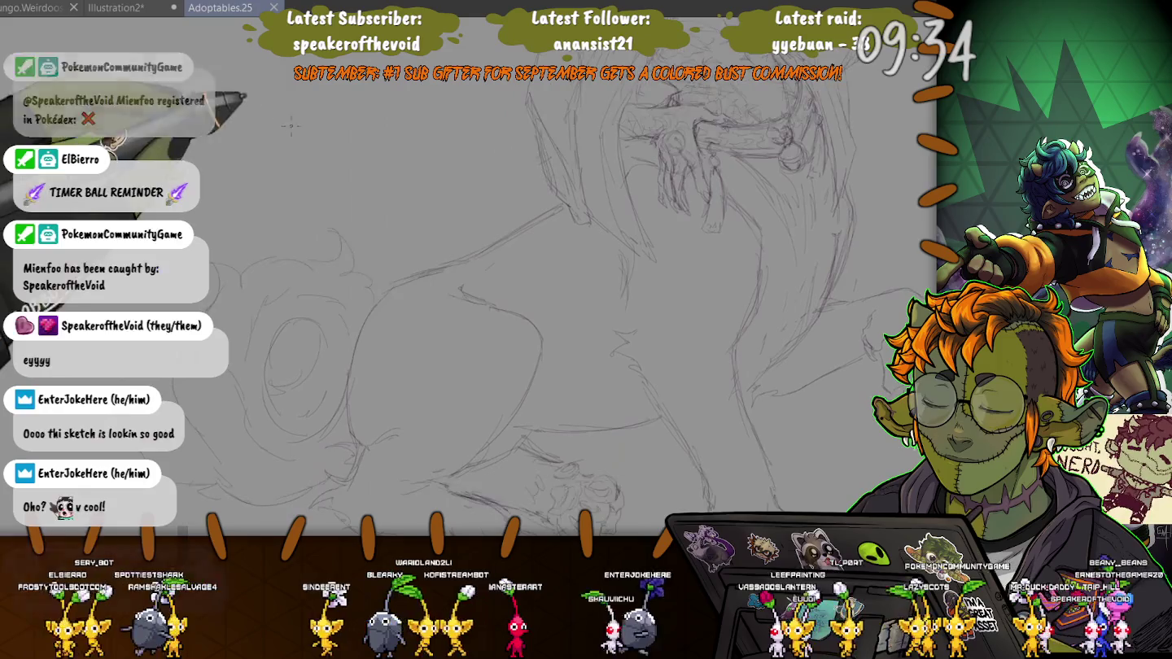
scroll(386, 277, "down", 2)
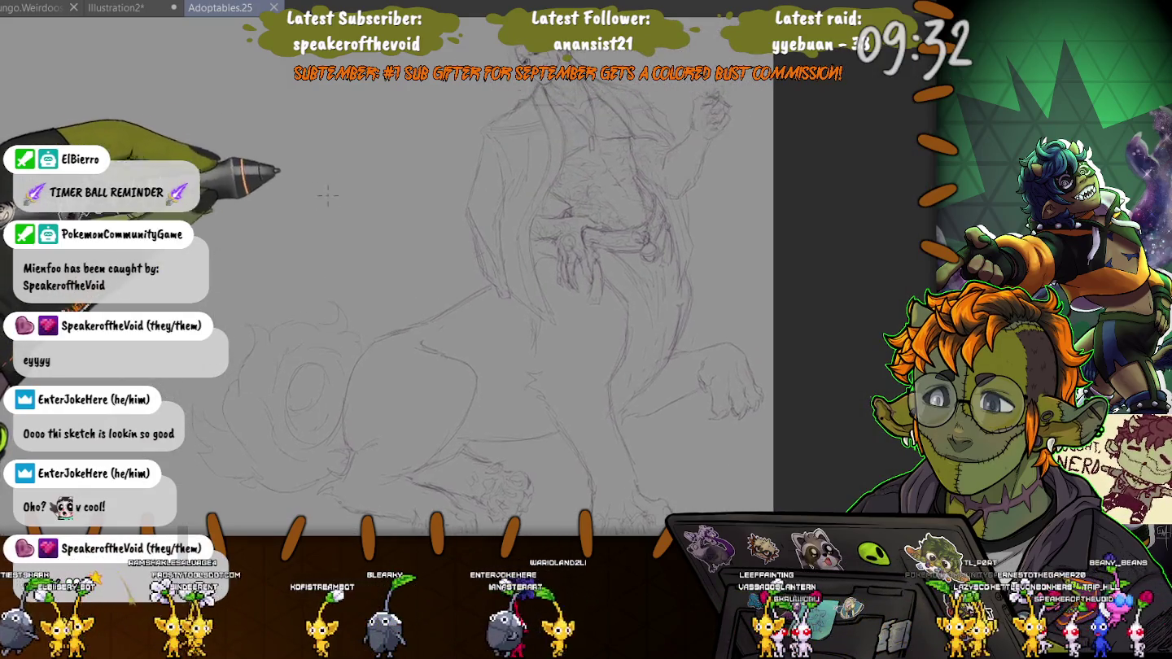
scroll(386, 276, "down", 2)
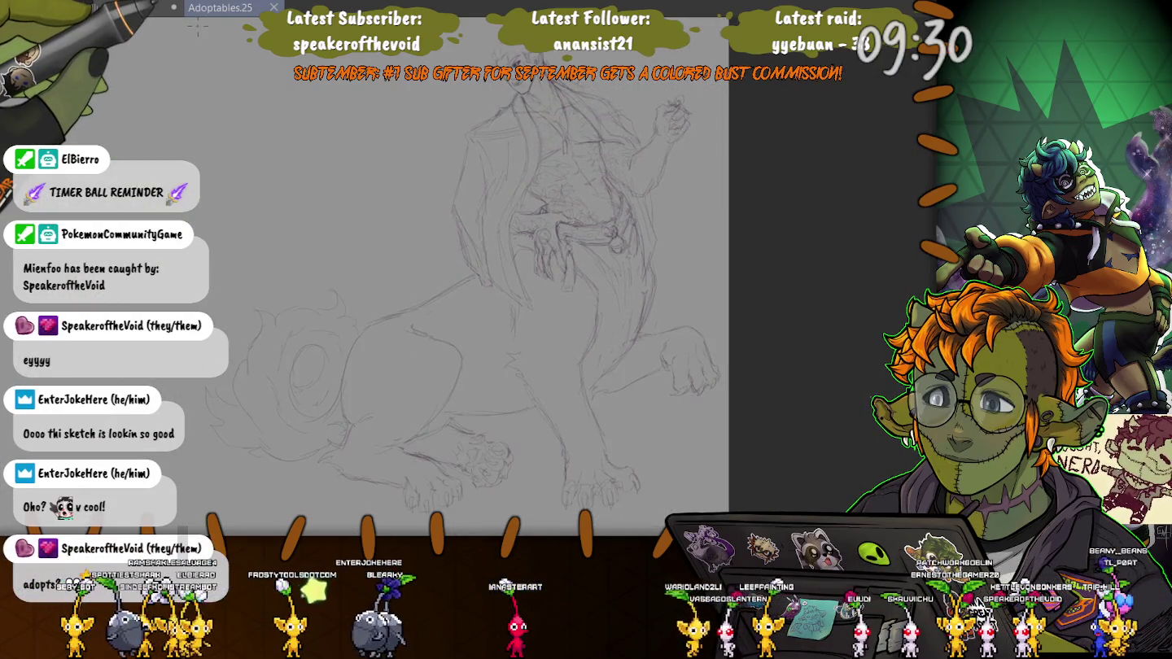